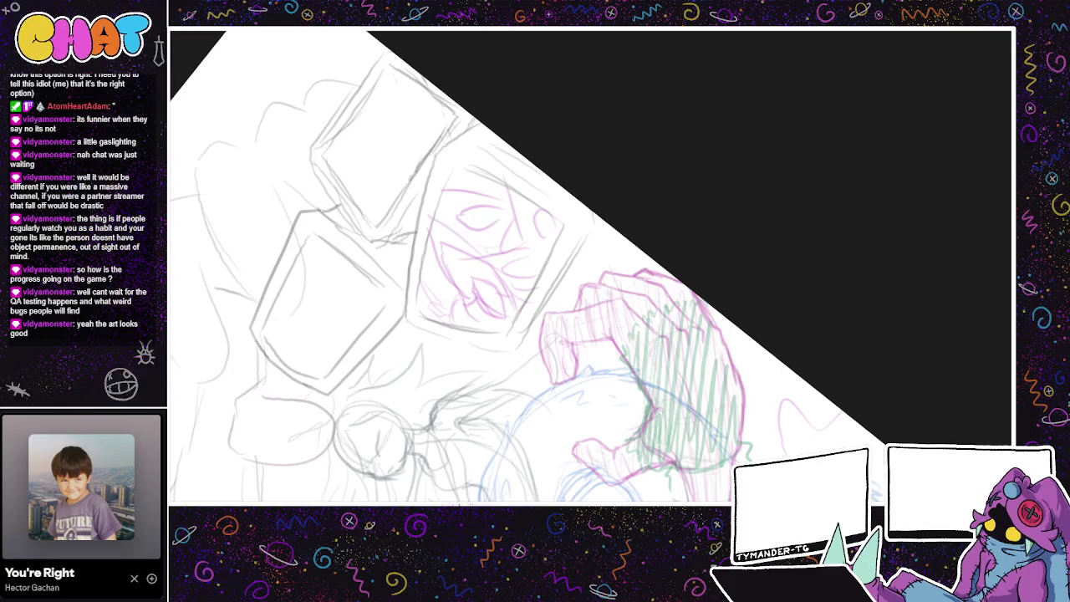
# - Frame the monitor sketch and try inking the bezel's left edge, undoing rough attempts
pyautogui.moveTo(459, 185); pyautogui.dragTo(381, 286)
pyautogui.hotkey('ctrl', 'z')
pyautogui.moveTo(388, 242); pyautogui.dragTo(367, 351)
pyautogui.hotkey('ctrl', 'z')
pyautogui.moveTo(399, 209)
pyautogui.mouseDown()
pyautogui.moveTo(369, 366)
pyautogui.moveTo(473, 405)
pyautogui.mouseUp()
pyautogui.hotkey('ctrl', 'z')
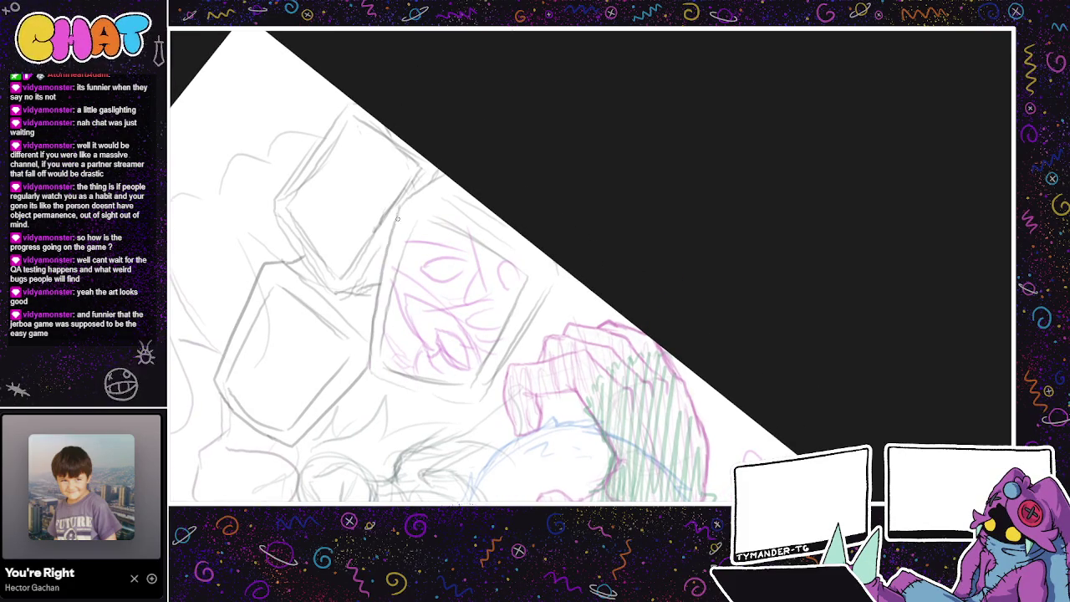
pyautogui.moveTo(397, 222); pyautogui.dragTo(381, 309)
pyautogui.hotkey('ctrl', 'z')
pyautogui.moveTo(397, 206); pyautogui.dragTo(372, 315)
pyautogui.hotkey('ctrl', 'z')
# - Ink the bezel's left edge in black and continue the line along its bottom
pyautogui.moveTo(399, 211)
pyautogui.mouseDown()
pyautogui.moveTo(368, 372)
pyautogui.moveTo(443, 408)
pyautogui.mouseUp()
pyautogui.hotkey('ctrl', 'z')
pyautogui.moveTo(398, 206); pyautogui.dragTo(375, 306)
pyautogui.hotkey('ctrl', 'z')
pyautogui.hotkey('ctrl', 'z')
pyautogui.moveTo(392, 234)
pyautogui.mouseDown()
pyautogui.moveTo(370, 373)
pyautogui.moveTo(416, 396)
pyautogui.moveTo(495, 402)
pyautogui.mouseUp()
pyautogui.hotkey('ctrl', 'z')
pyautogui.moveTo(397, 219); pyautogui.dragTo(369, 370)
pyautogui.hotkey('ctrl', 'z')
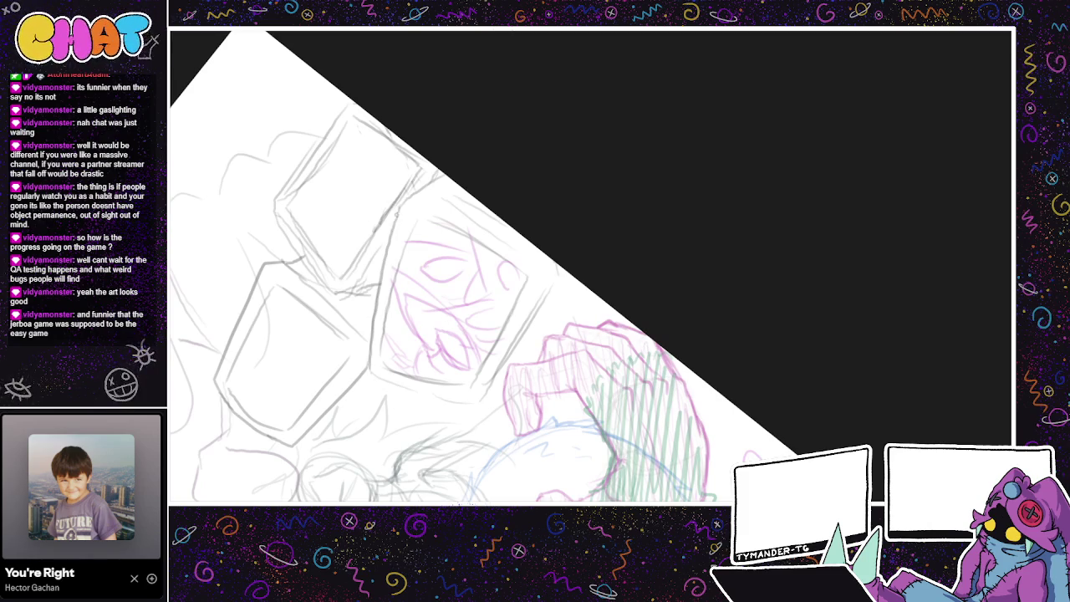
pyautogui.moveTo(390, 238); pyautogui.dragTo(373, 327)
pyautogui.moveTo(375, 375); pyautogui.dragTo(477, 402)
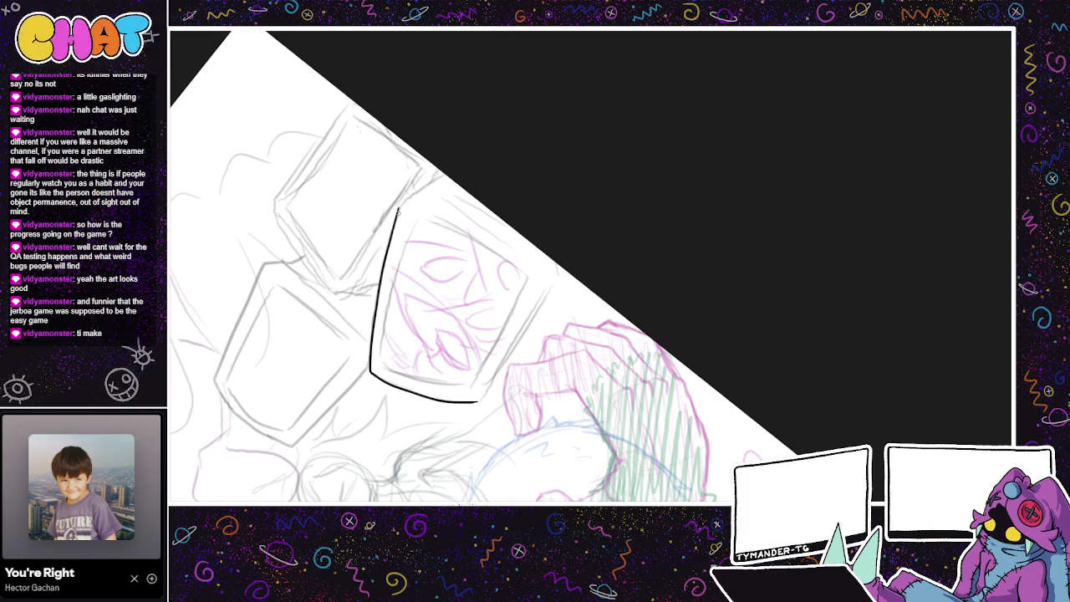
# - Try extending the outline along the bezel's top edge, undoing both attempts
pyautogui.moveTo(399, 207); pyautogui.dragTo(444, 175)
pyautogui.hotkey('ctrl', 'z')
pyautogui.moveTo(398, 209); pyautogui.dragTo(435, 178)
pyautogui.hotkey('ctrl', 'z')
pyautogui.hotkey('ctrl', 'z')
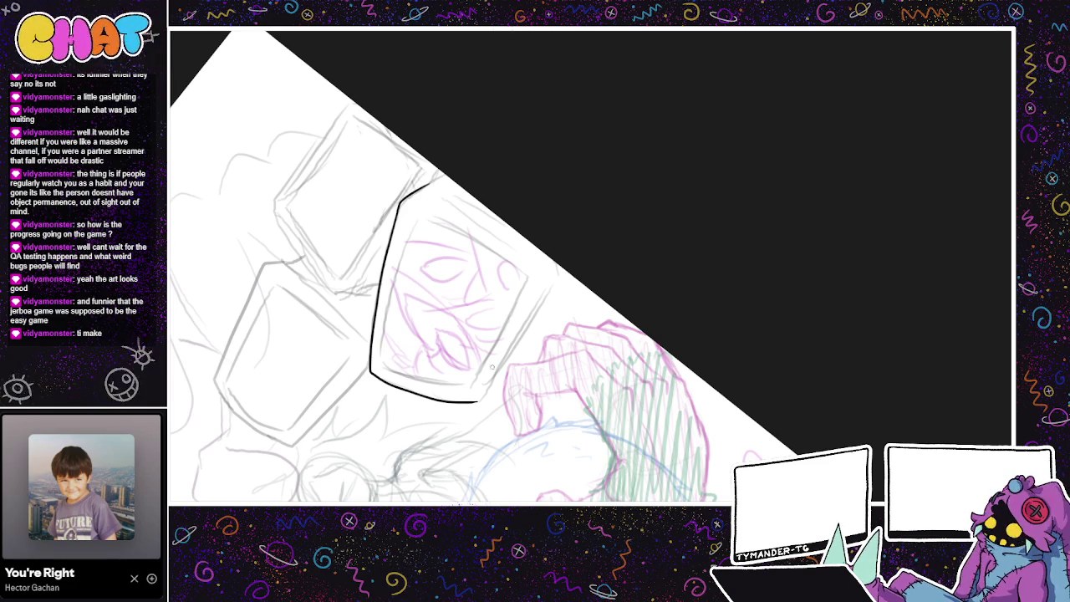
pyautogui.scroll(2, 473, 401)
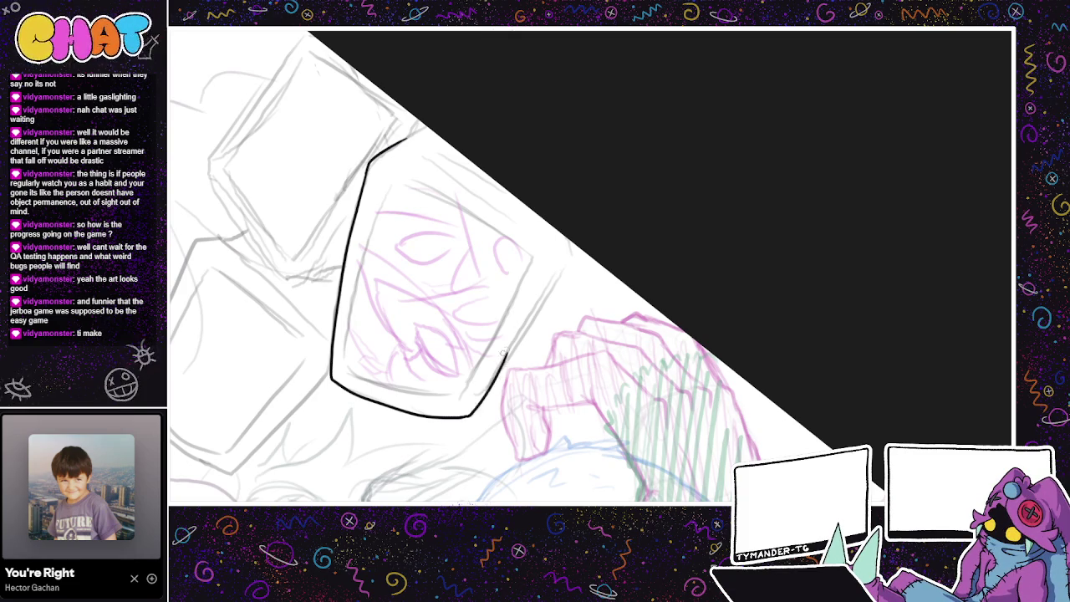
# - Draw the bezel's right side upward from its bottom corner
pyautogui.moveTo(480, 403); pyautogui.dragTo(540, 288)
pyautogui.hotkey('ctrl', 'z')
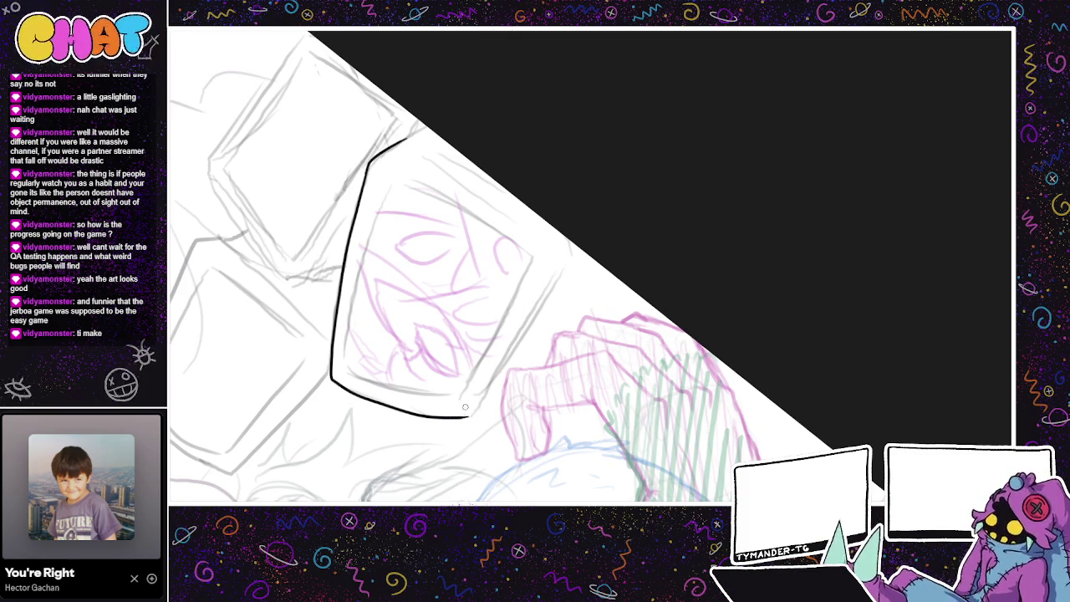
pyautogui.moveTo(466, 416)
pyautogui.mouseDown()
pyautogui.moveTo(505, 369)
pyautogui.moveTo(562, 260)
pyautogui.mouseUp()
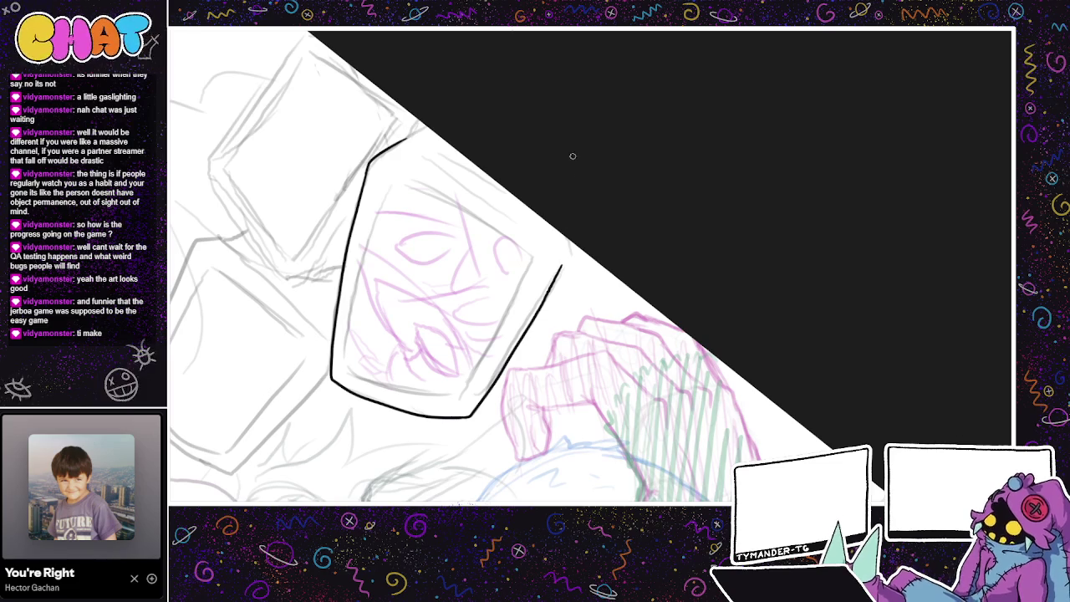
pyautogui.scroll(1, 574, 208)
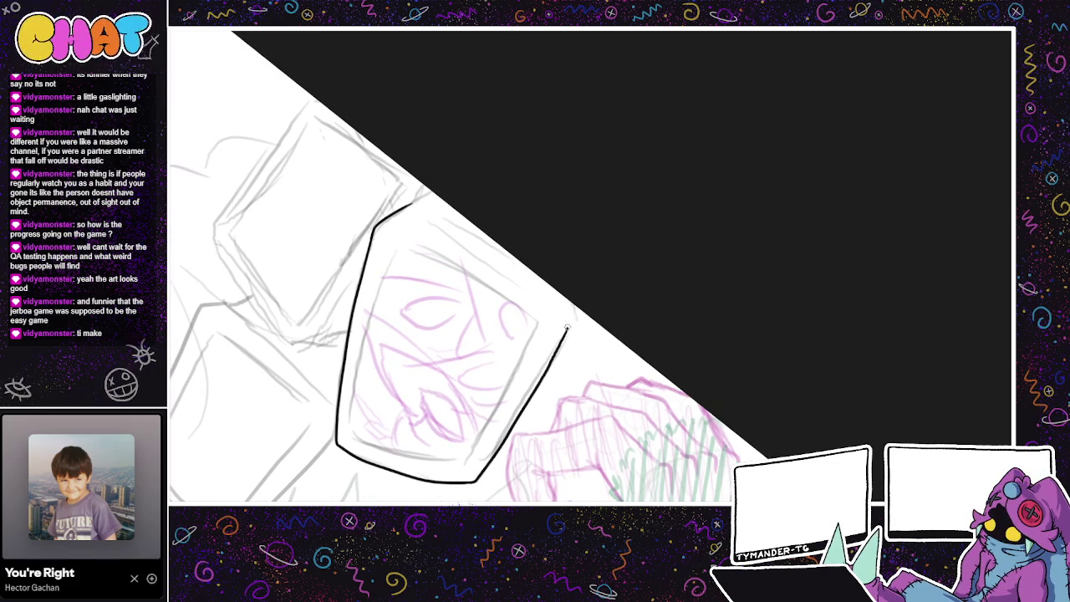
pyautogui.moveTo(567, 329); pyautogui.dragTo(561, 301)
pyautogui.scroll(-1, 571, 288)
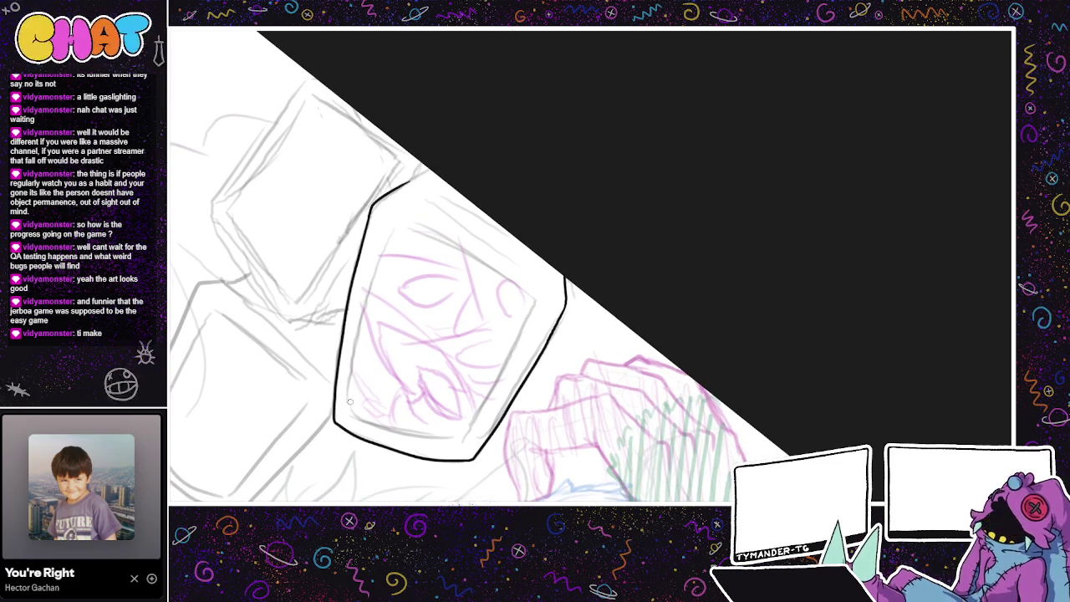
# - Ink the screen's inner left and top edges around to the top-right corner
pyautogui.moveTo(351, 411); pyautogui.dragTo(362, 308)
pyautogui.hotkey('ctrl', 'z')
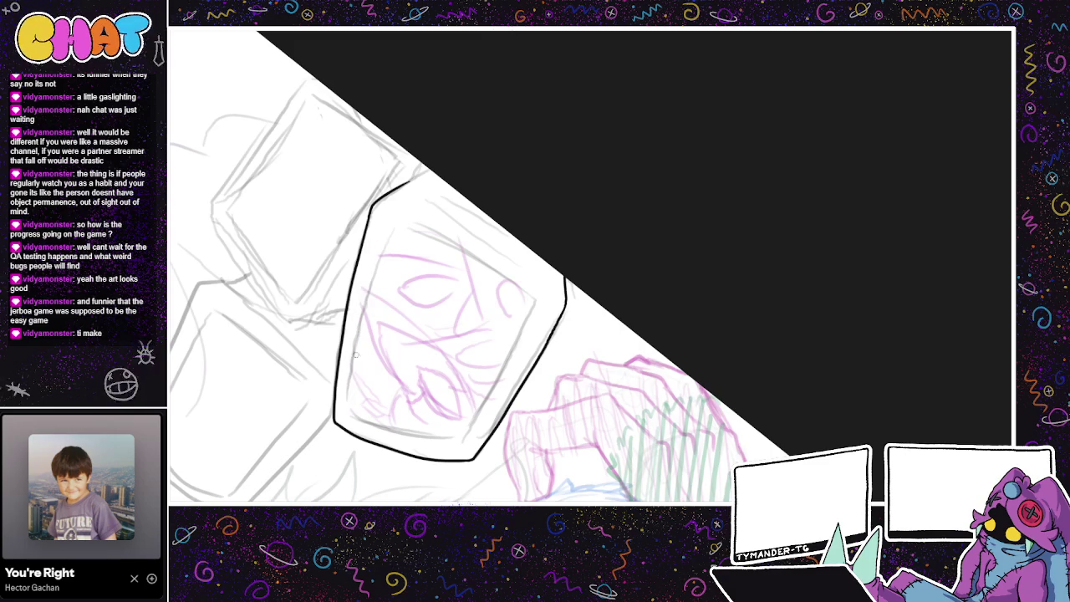
pyautogui.moveTo(352, 401); pyautogui.dragTo(373, 288)
pyautogui.hotkey('ctrl', 'z')
pyautogui.moveTo(351, 404)
pyautogui.mouseDown()
pyautogui.moveTo(392, 225)
pyautogui.moveTo(512, 274)
pyautogui.moveTo(522, 293)
pyautogui.mouseUp()
pyautogui.hotkey('ctrl', 'z')
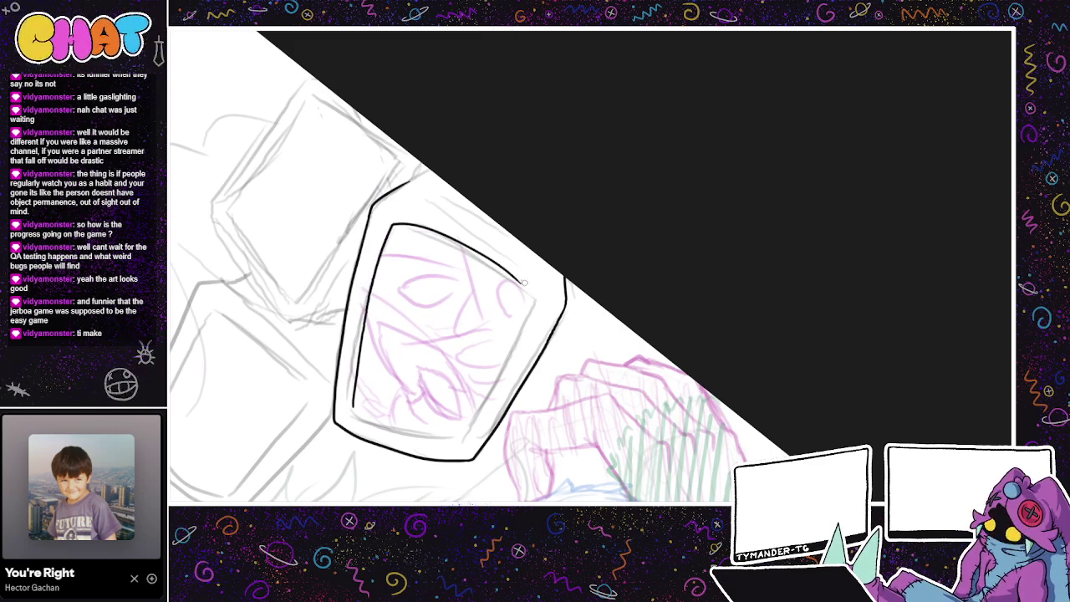
pyautogui.moveTo(523, 284); pyautogui.dragTo(528, 295)
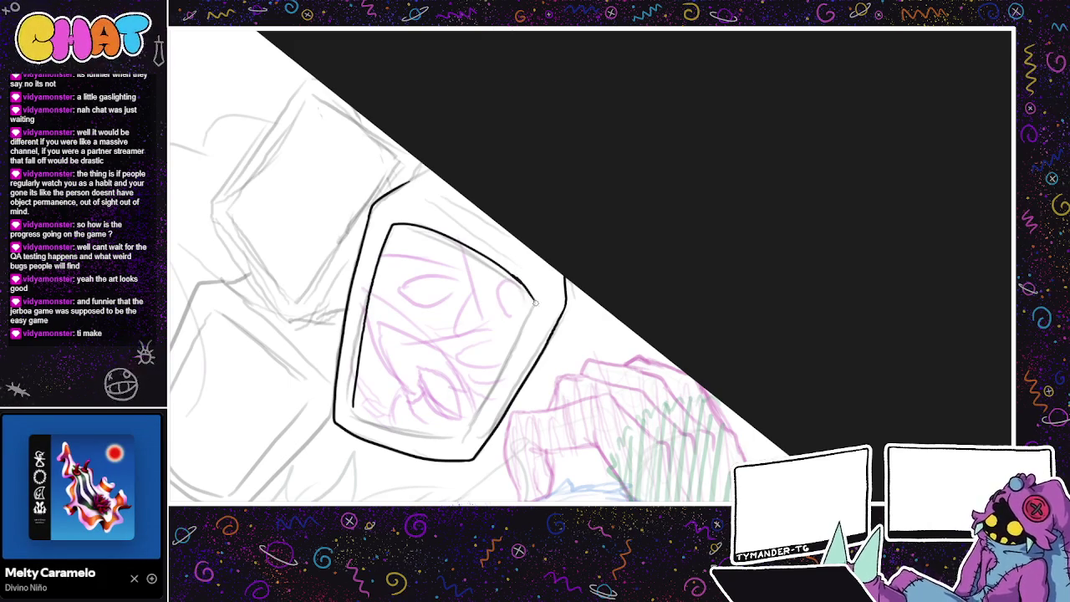
pyautogui.hotkey('ctrl', 'z')
pyautogui.moveTo(518, 281); pyautogui.dragTo(534, 304)
pyautogui.scroll(2, 526, 276)
# - Rotate the canvas and close the inner screen frame's remaining upper-left edge
pyautogui.moveTo(523, 359)
pyautogui.mouseDown()
pyautogui.moveTo(590, 235)
pyautogui.moveTo(495, 425)
pyautogui.mouseUp()
pyautogui.moveTo(505, 386)
pyautogui.mouseDown()
pyautogui.moveTo(535, 267)
pyautogui.moveTo(390, 389)
pyautogui.moveTo(505, 331)
pyautogui.mouseUp()
pyautogui.hotkey('ctrl', 'z')
pyautogui.moveTo(386, 425)
pyautogui.mouseDown()
pyautogui.moveTo(390, 408)
pyautogui.moveTo(505, 331)
pyautogui.mouseUp()
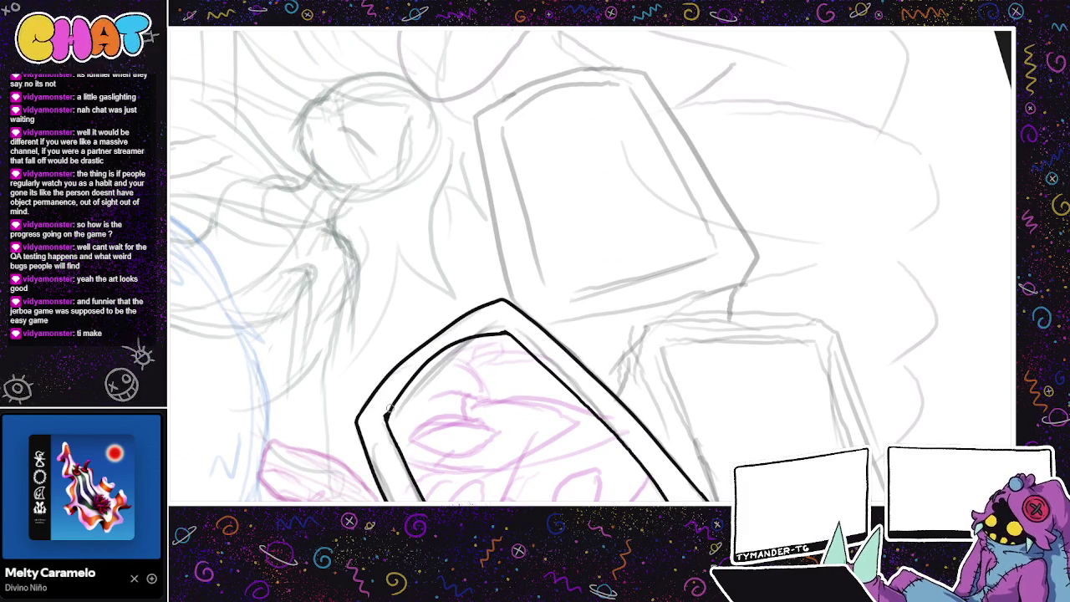
pyautogui.moveTo(575, 387); pyautogui.dragTo(619, 192)
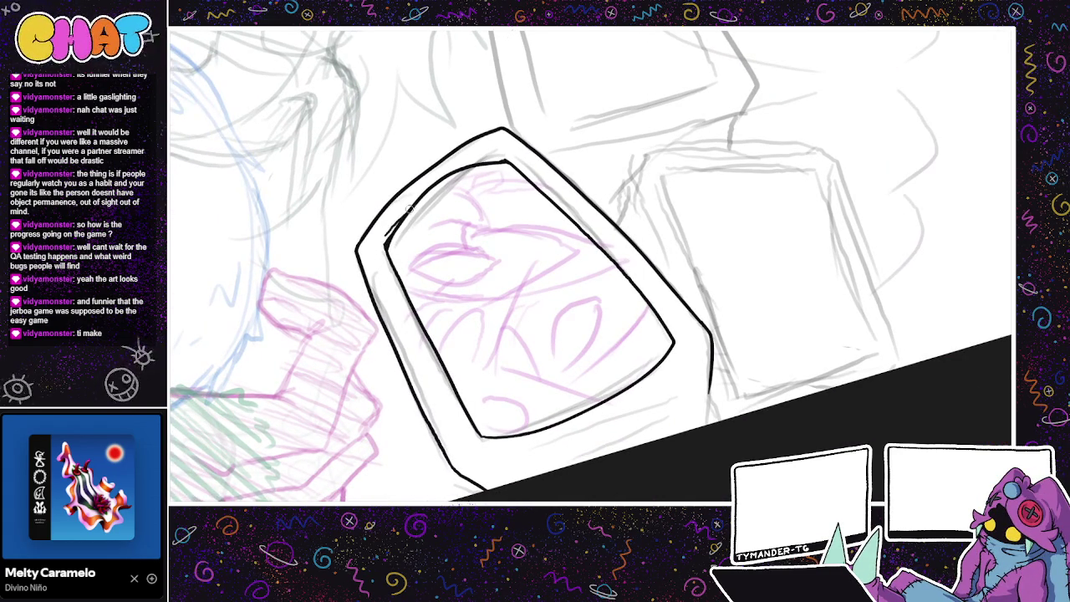
pyautogui.moveTo(386, 236); pyautogui.dragTo(424, 194)
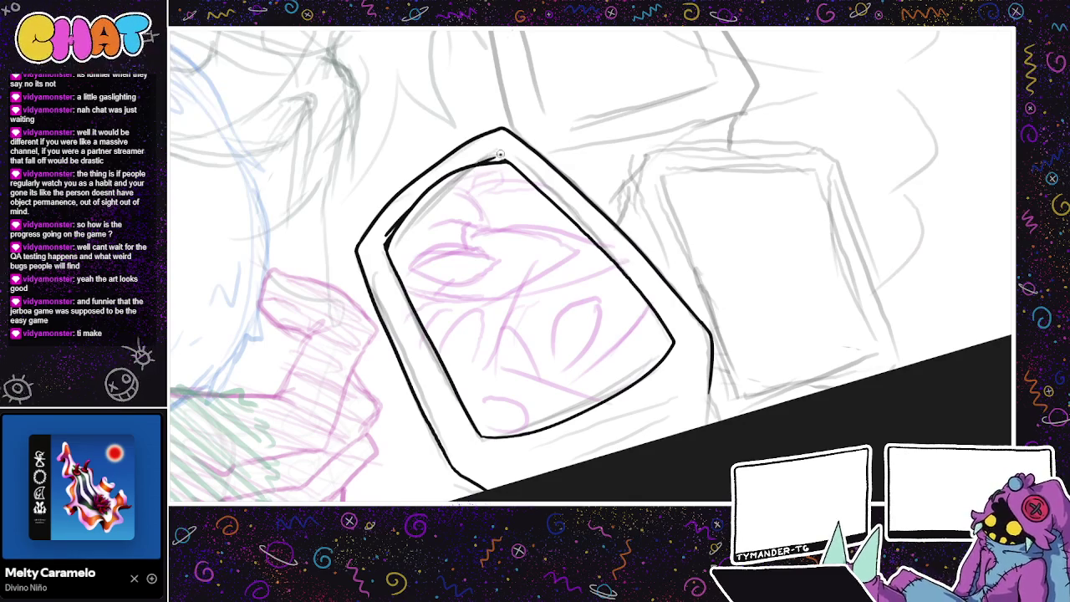
pyautogui.scroll(-2, 613, 212)
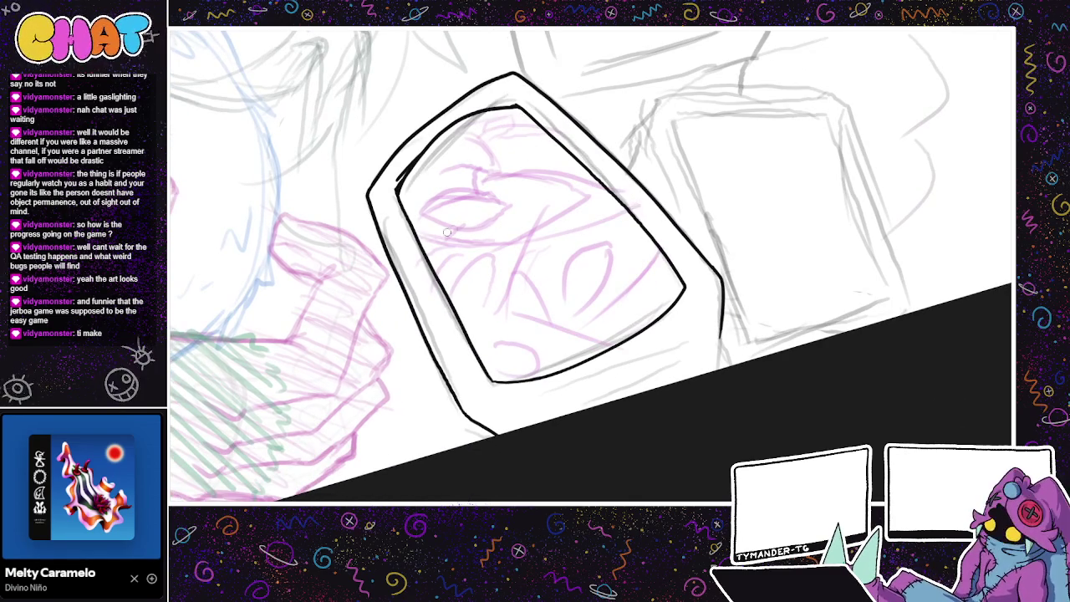
# - Add highlight line, dot and dashes along the screen's bottom-left and lower-right edges
pyautogui.moveTo(456, 297); pyautogui.dragTo(490, 361)
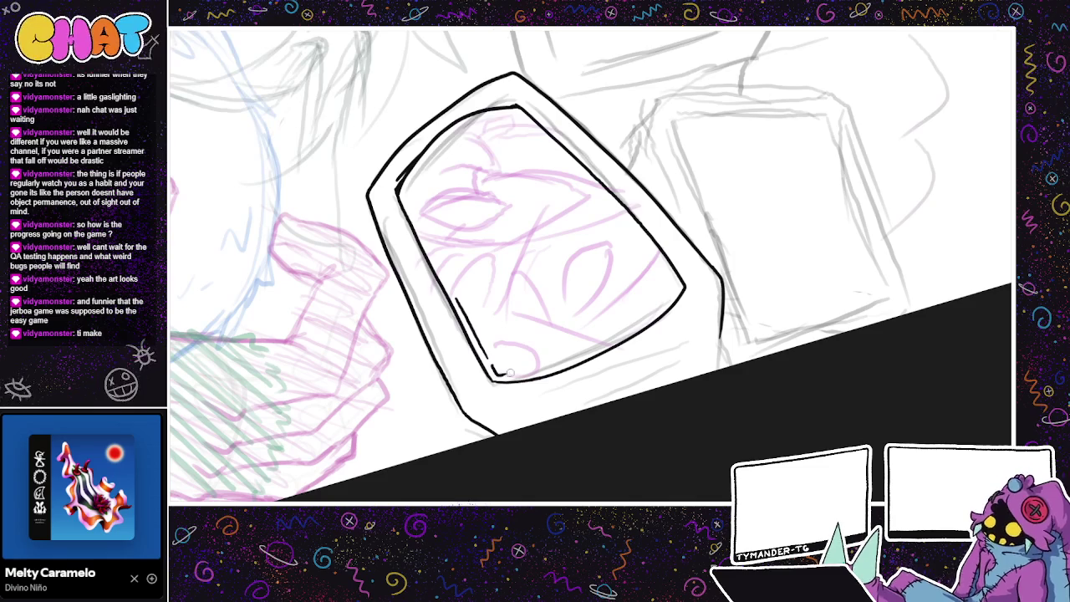
pyautogui.moveTo(490, 362)
pyautogui.mouseDown()
pyautogui.moveTo(500, 376)
pyautogui.moveTo(524, 376)
pyautogui.mouseUp()
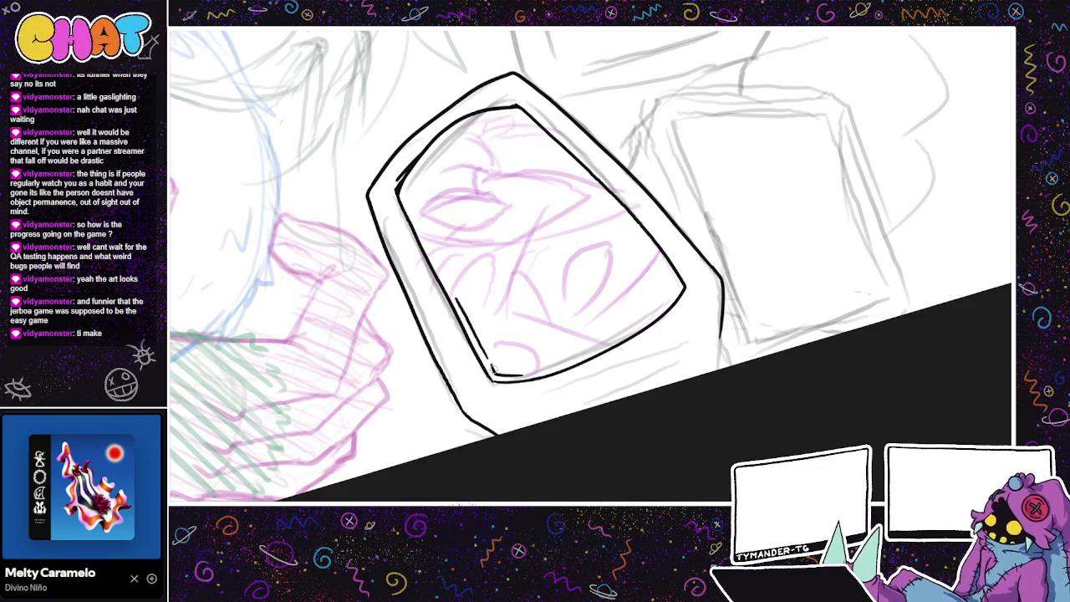
pyautogui.moveTo(495, 371); pyautogui.dragTo(510, 367)
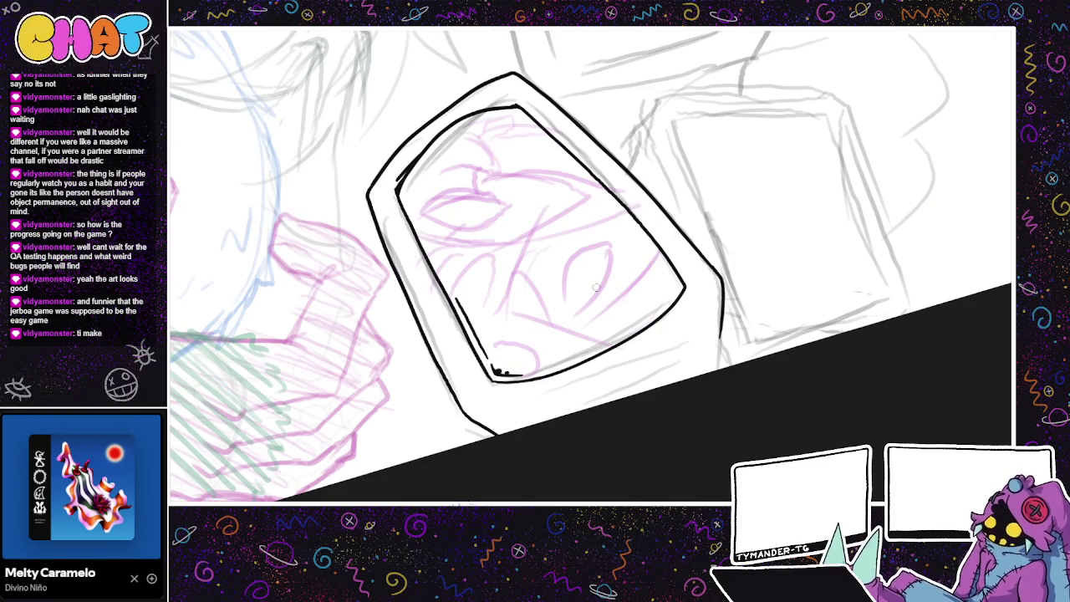
pyautogui.moveTo(674, 294); pyautogui.dragTo(617, 335)
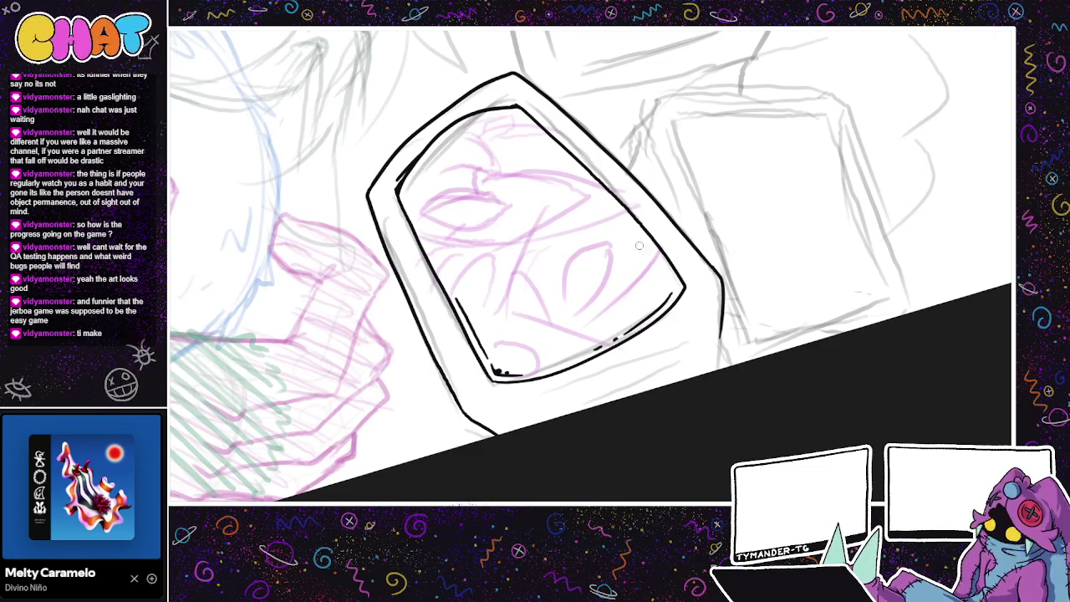
# - Attempt a thicker right edge and an upper-right highlight dash, undoing each try
pyautogui.moveTo(670, 285); pyautogui.dragTo(652, 253)
pyautogui.hotkey('ctrl', 'z')
pyautogui.moveTo(517, 114); pyautogui.dragTo(555, 149)
pyautogui.hotkey('ctrl', 'z')
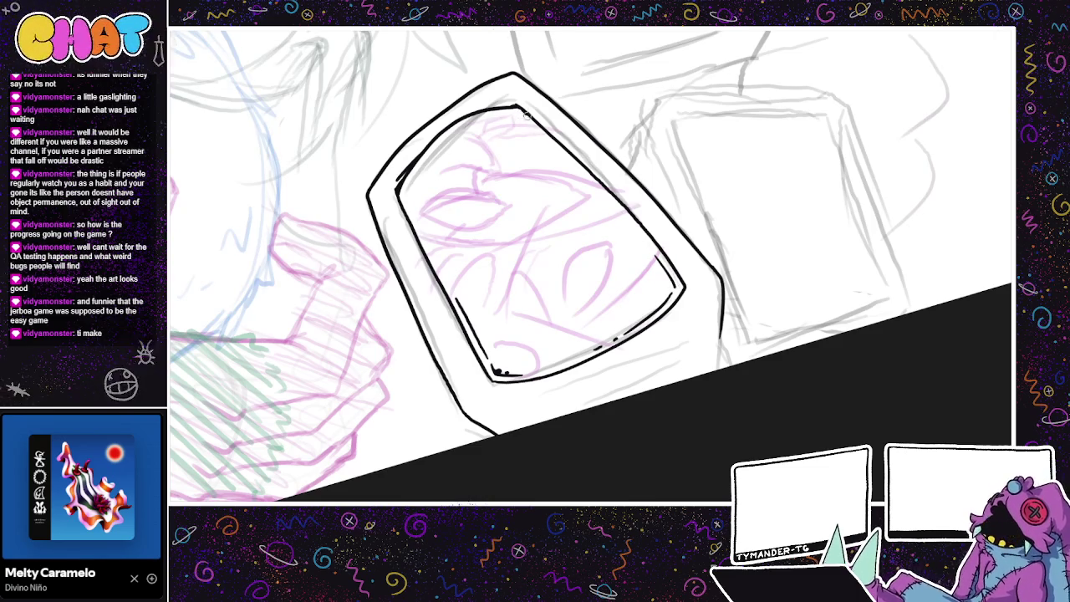
pyautogui.moveTo(515, 111); pyautogui.dragTo(563, 158)
pyautogui.hotkey('ctrl', 'z')
pyautogui.moveTo(521, 115)
pyautogui.mouseDown()
pyautogui.moveTo(562, 159)
pyautogui.moveTo(554, 153)
pyautogui.mouseUp()
pyautogui.hotkey('ctrl', 'z')
pyautogui.hotkey('ctrl', 'z')
pyautogui.moveTo(517, 114); pyautogui.dragTo(565, 162)
pyautogui.hotkey('ctrl', 'z')
pyautogui.moveTo(518, 114)
pyautogui.mouseDown()
pyautogui.moveTo(566, 159)
pyautogui.moveTo(530, 125)
pyautogui.moveTo(556, 154)
pyautogui.mouseUp()
pyautogui.hotkey('ctrl', 'z')
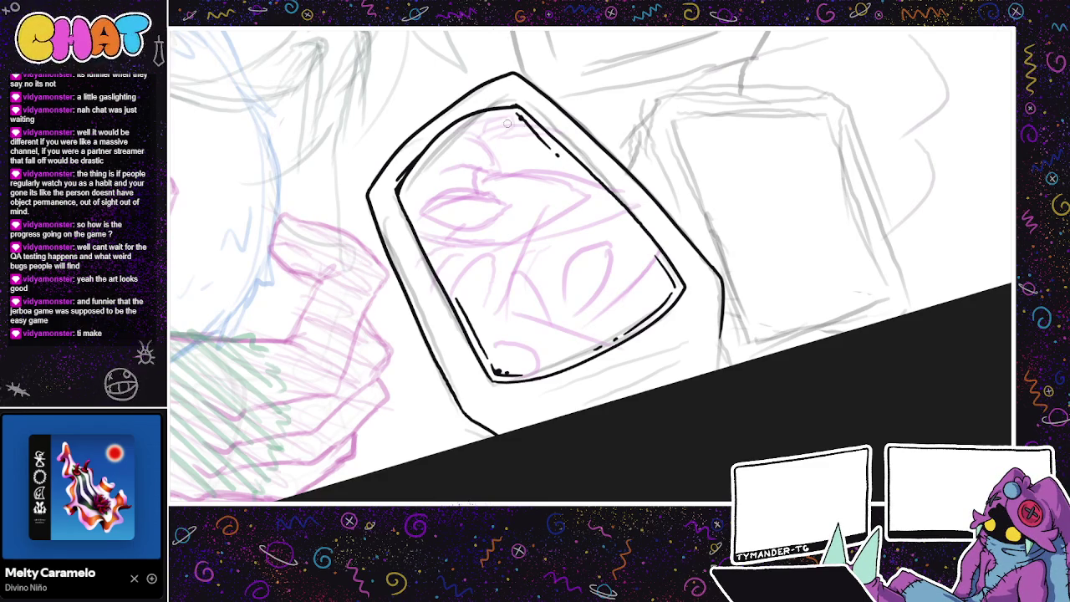
# - Try an upper-left dash, then pan and rotate the view to recentre the frame
pyautogui.moveTo(406, 201); pyautogui.dragTo(428, 242)
pyautogui.hotkey('ctrl', 'z')
pyautogui.hotkey('ctrl', 'z')
pyautogui.moveTo(448, 196)
pyautogui.mouseDown()
pyautogui.moveTo(460, 272)
pyautogui.moveTo(424, 245)
pyautogui.moveTo(418, 261)
pyautogui.mouseUp()
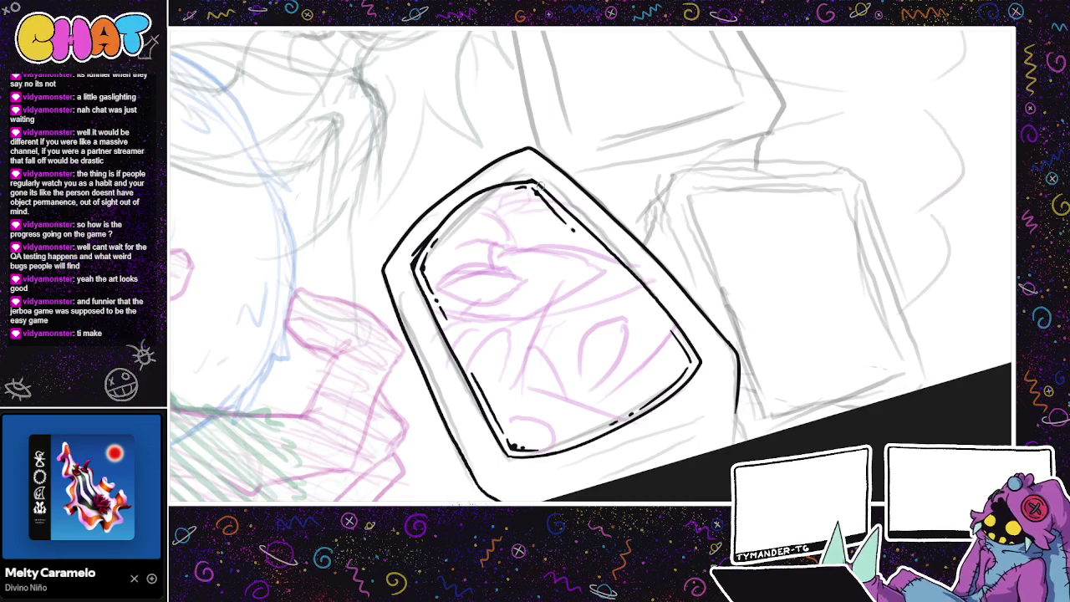
pyautogui.moveTo(585, 211); pyautogui.dragTo(458, 269)
pyautogui.moveTo(789, 423); pyautogui.dragTo(363, 328)
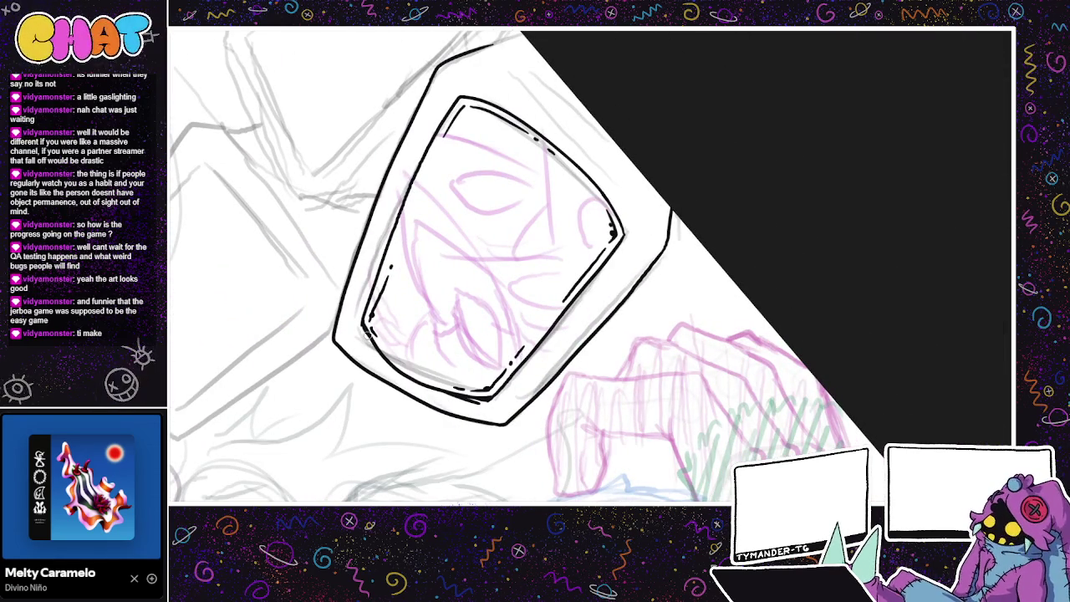
# - Trace a second line along the frame's inner left edge from the lower-left corner
pyautogui.moveTo(362, 311); pyautogui.dragTo(389, 235)
pyautogui.hotkey('ctrl', 'z')
pyautogui.hotkey('ctrl', 'z')
pyautogui.moveTo(362, 310); pyautogui.dragTo(392, 223)
pyautogui.hotkey('ctrl', 'z')
pyautogui.moveTo(359, 314)
pyautogui.mouseDown()
pyautogui.moveTo(404, 167)
pyautogui.moveTo(369, 279)
pyautogui.moveTo(401, 184)
pyautogui.mouseUp()
pyautogui.hotkey('ctrl', 'z')
pyautogui.hotkey('ctrl', 'z')
pyautogui.hotkey('ctrl', 'z')
pyautogui.moveTo(360, 305); pyautogui.dragTo(402, 185)
pyautogui.hotkey('ctrl', 'z')
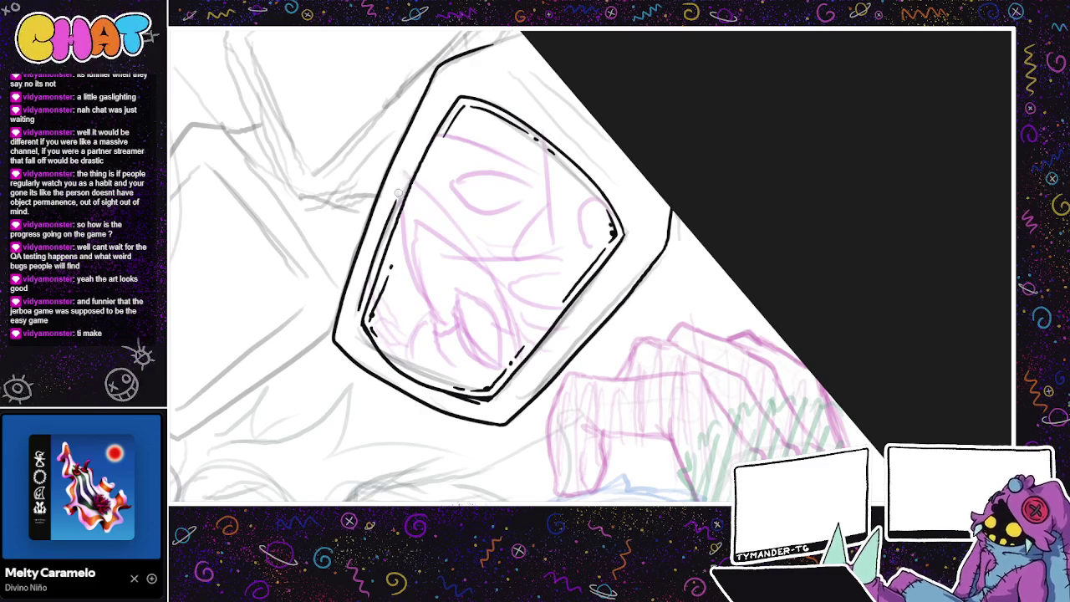
pyautogui.moveTo(400, 185); pyautogui.dragTo(416, 152)
pyautogui.hotkey('ctrl', 'z')
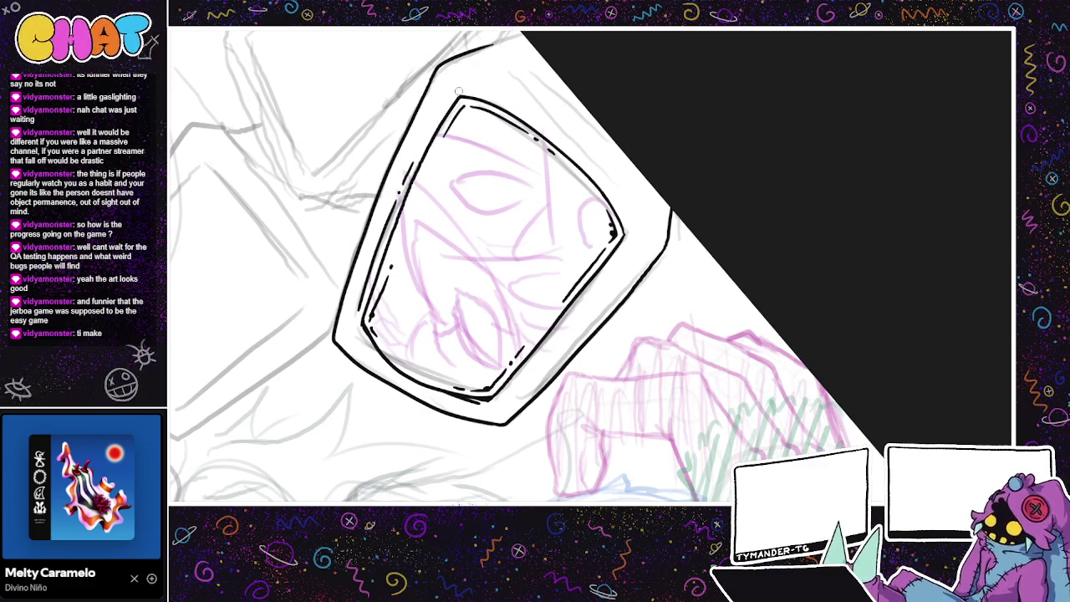
# - Ink the inner top-left corner and attempt highlight lines along the inner top edge
pyautogui.moveTo(458, 90); pyautogui.dragTo(440, 119)
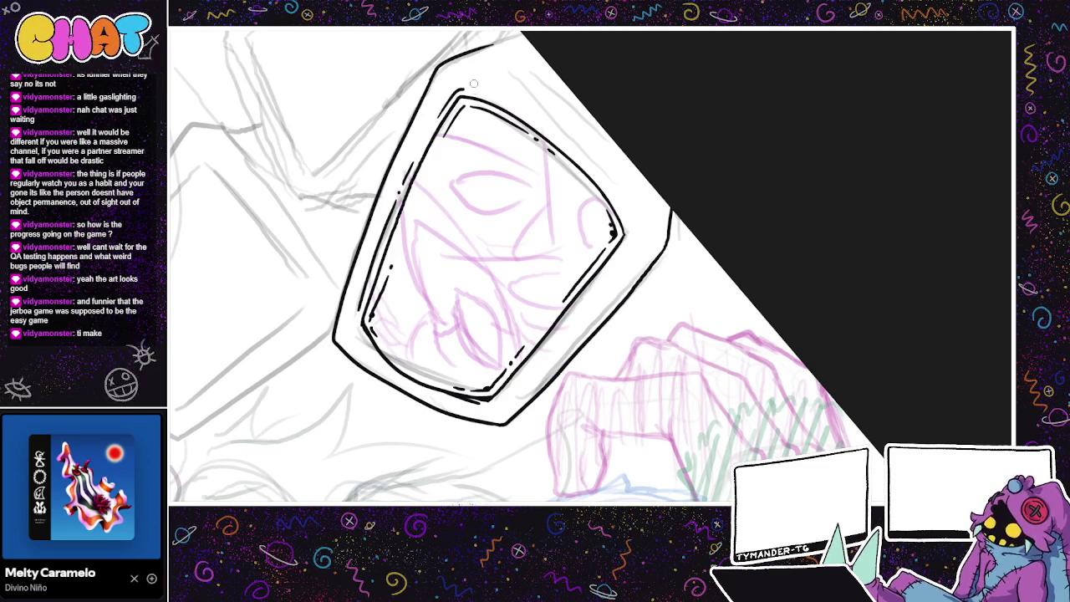
pyautogui.moveTo(477, 92); pyautogui.dragTo(545, 133)
pyautogui.hotkey('ctrl', 'z')
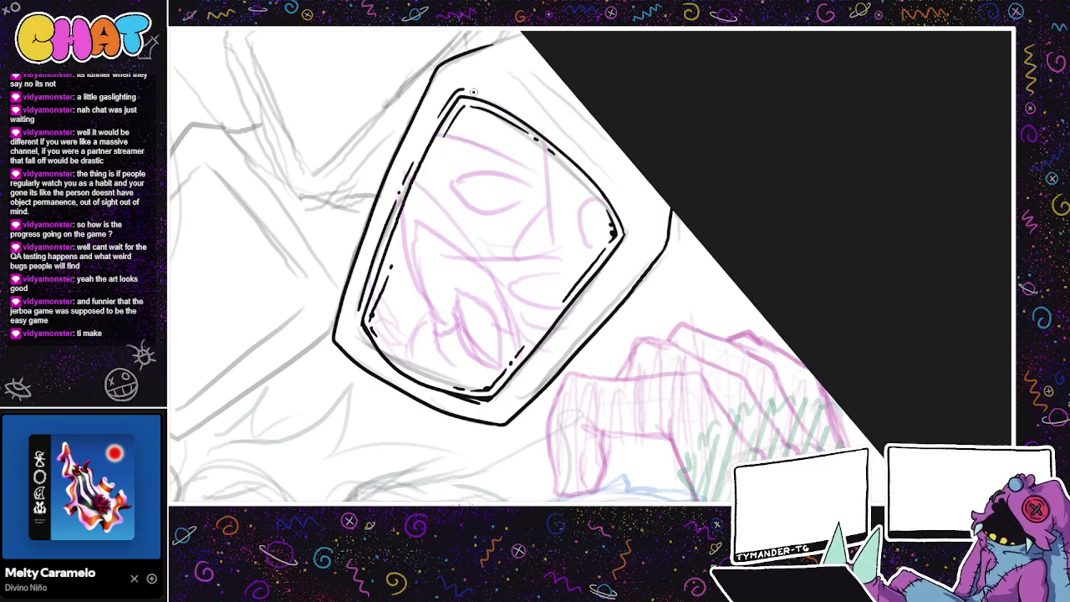
pyautogui.hotkey('ctrl', 'z')
pyautogui.moveTo(485, 92); pyautogui.dragTo(535, 122)
pyautogui.hotkey('ctrl', 'z')
pyautogui.hotkey('ctrl', 'z')
pyautogui.moveTo(483, 92); pyautogui.dragTo(542, 127)
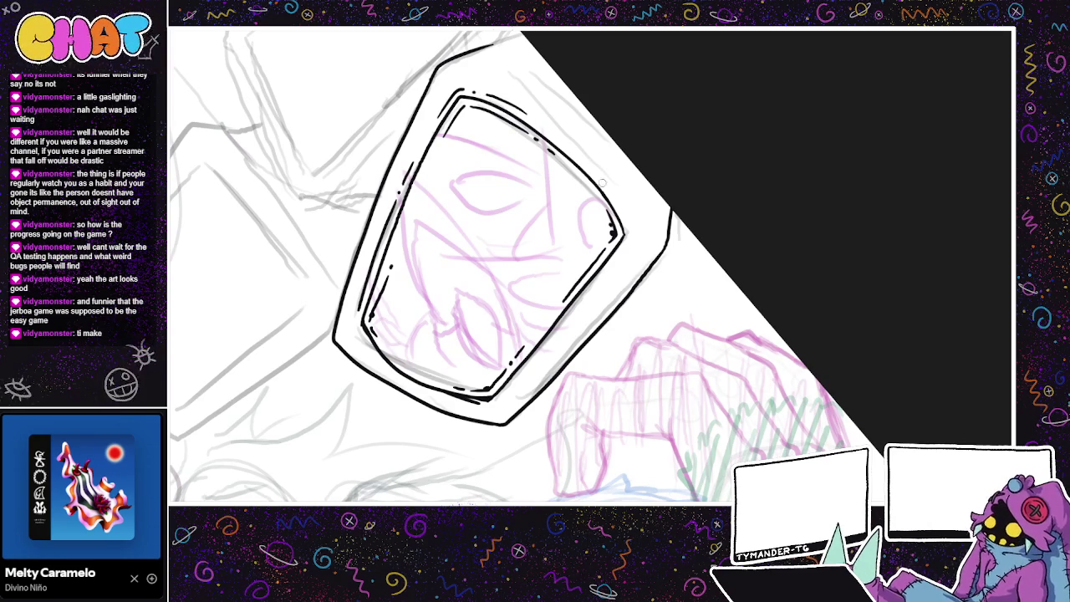
pyautogui.hotkey('ctrl', 'z')
# - Double the inner right edge and extend it down around the bottom-right corner
pyautogui.moveTo(550, 342); pyautogui.dragTo(586, 295)
pyautogui.hotkey('ctrl', 'z')
pyautogui.moveTo(617, 254); pyautogui.dragTo(567, 319)
pyautogui.hotkey('ctrl', 'z')
pyautogui.moveTo(617, 254); pyautogui.dragTo(562, 324)
pyautogui.hotkey('ctrl', 'z')
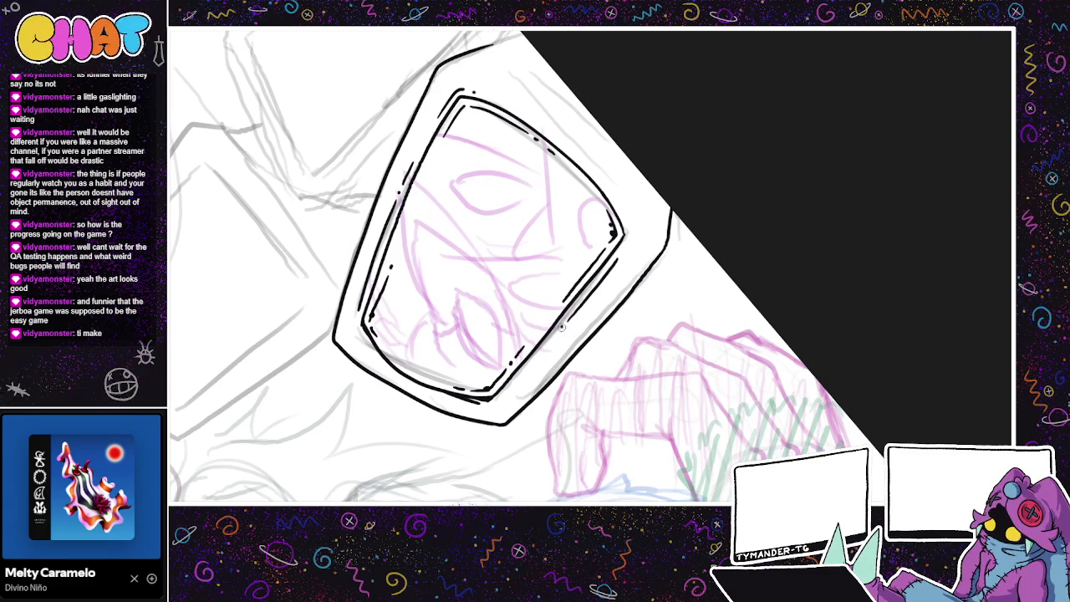
pyautogui.moveTo(559, 331); pyautogui.dragTo(541, 353)
pyautogui.moveTo(498, 400); pyautogui.dragTo(520, 378)
pyautogui.moveTo(665, 229)
pyautogui.mouseDown()
pyautogui.moveTo(686, 328)
pyautogui.moveTo(671, 286)
pyautogui.mouseUp()
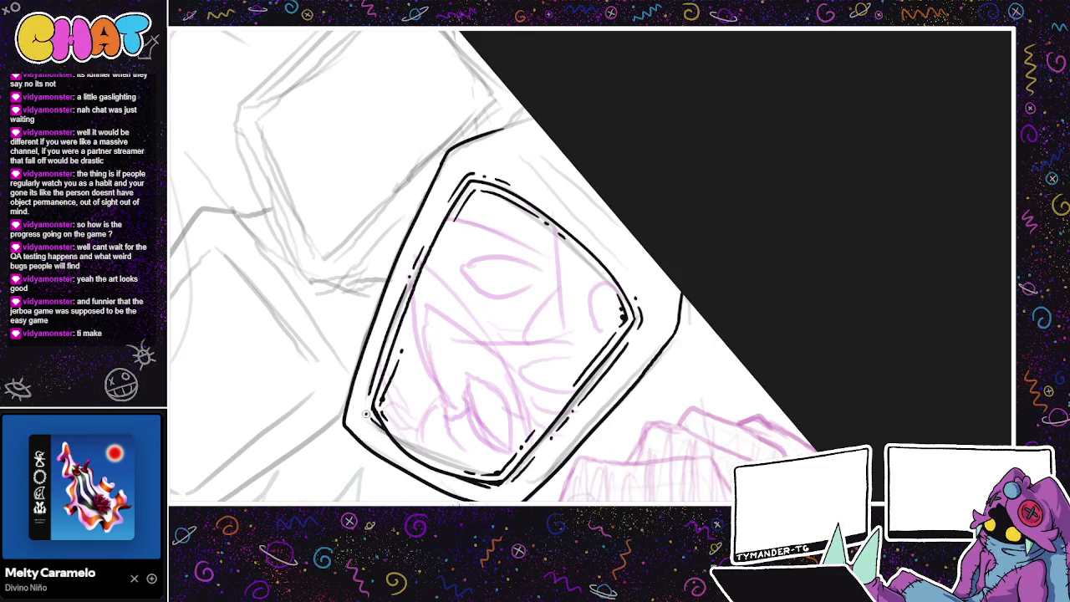
# - Rotate and move the lineart into place, rotate the view, and extend the right corner line
pyautogui.moveTo(703, 323); pyautogui.dragTo(724, 292)
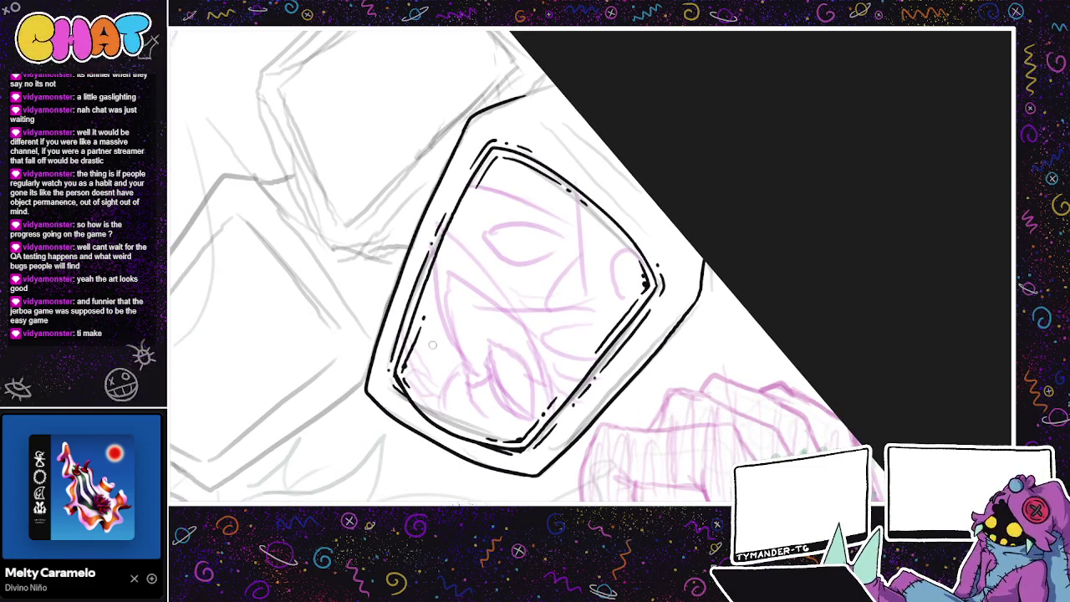
pyautogui.moveTo(698, 252)
pyautogui.mouseDown()
pyautogui.moveTo(393, 223)
pyautogui.moveTo(509, 144)
pyautogui.mouseUp()
pyautogui.moveTo(311, 173); pyautogui.dragTo(563, 325)
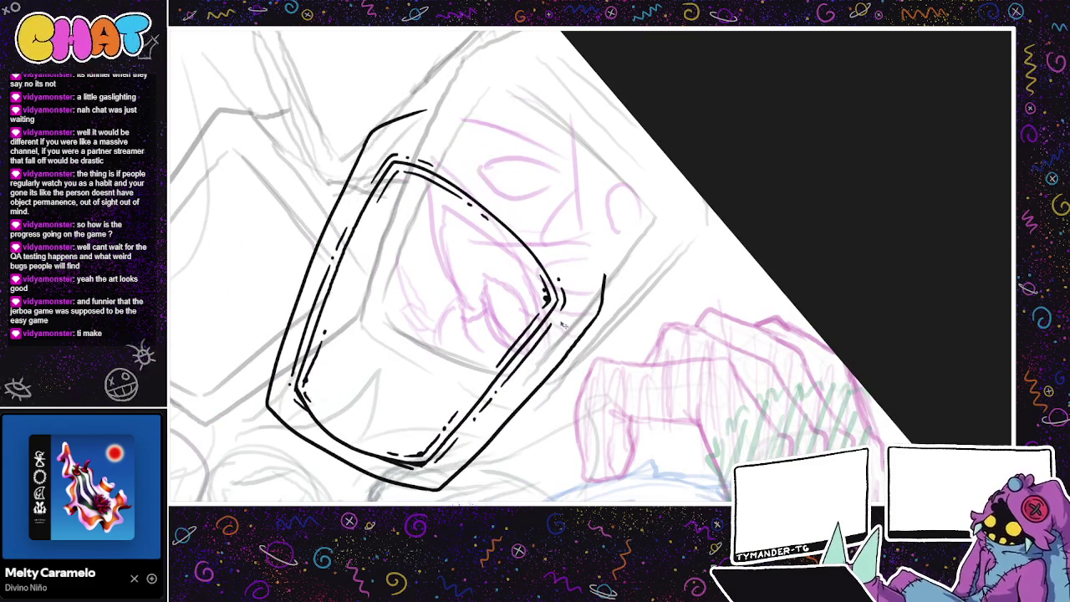
pyautogui.moveTo(535, 267); pyautogui.dragTo(595, 276)
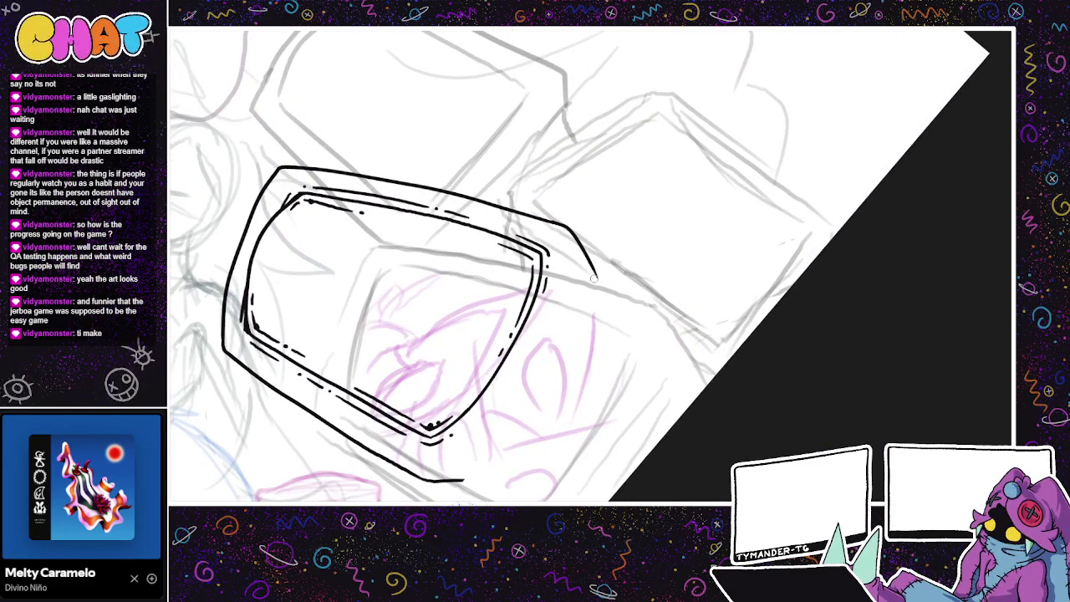
pyautogui.moveTo(596, 277); pyautogui.dragTo(468, 478)
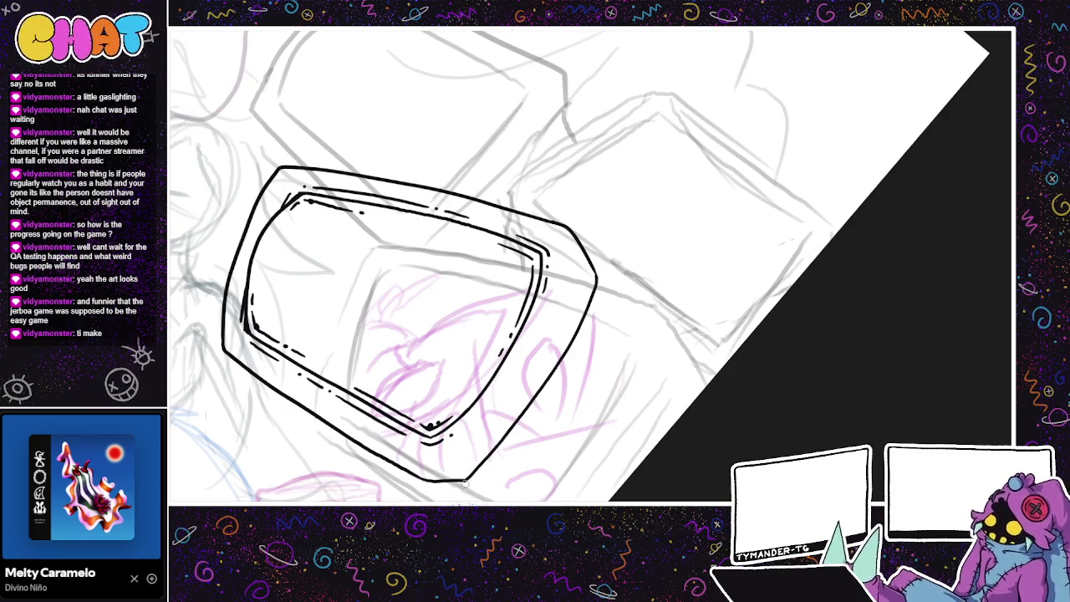
# - Ink bevel lines along the frame's inner right edge and lower-right corner
pyautogui.moveTo(567, 254); pyautogui.dragTo(533, 341)
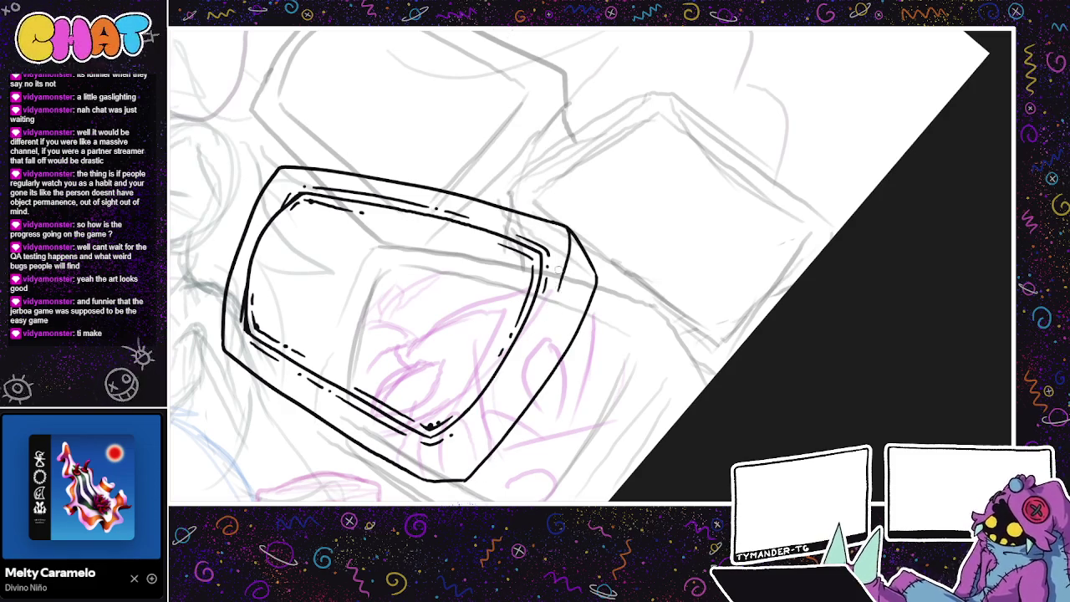
pyautogui.moveTo(568, 229); pyautogui.dragTo(548, 321)
pyautogui.hotkey('ctrl', 'z')
pyautogui.moveTo(572, 233); pyautogui.dragTo(535, 343)
pyautogui.hotkey('ctrl', 'z')
pyautogui.moveTo(570, 229); pyautogui.dragTo(540, 331)
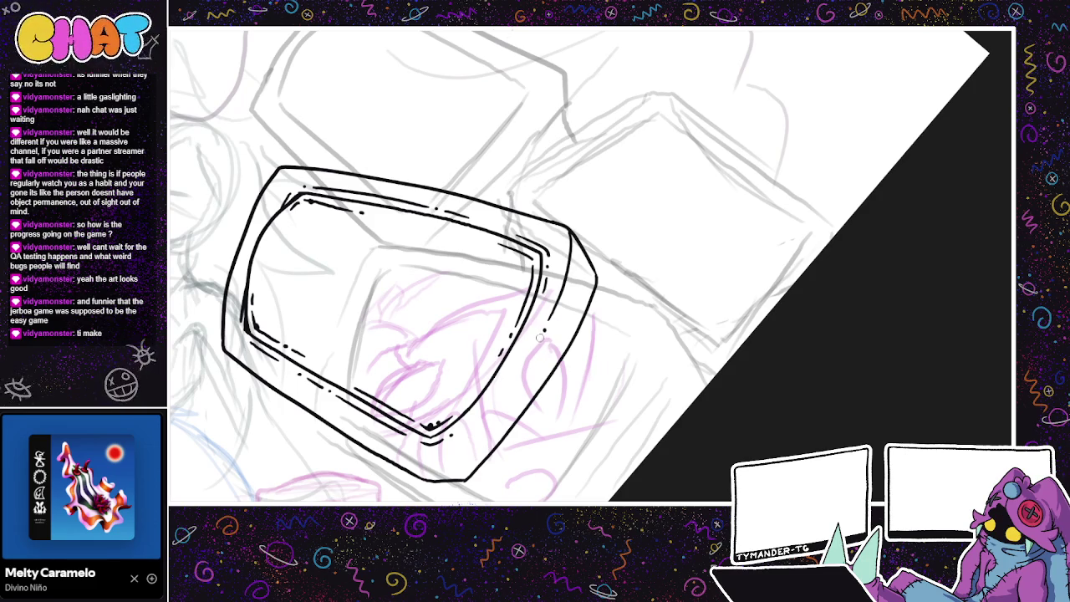
pyautogui.moveTo(433, 479); pyautogui.dragTo(506, 405)
pyautogui.hotkey('ctrl', 'z')
pyautogui.moveTo(430, 481)
pyautogui.mouseDown()
pyautogui.moveTo(487, 428)
pyautogui.moveTo(520, 377)
pyautogui.mouseUp()
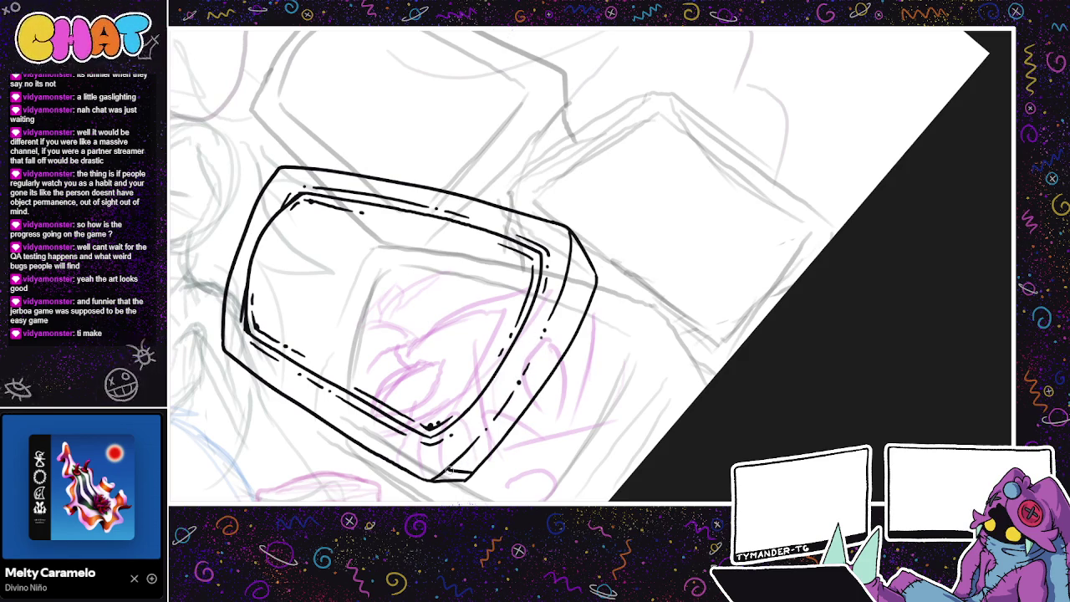
# - Add black shadow at the bottom-left and right bezel edges and thicken the outer left edge
pyautogui.moveTo(434, 479); pyautogui.dragTo(470, 473)
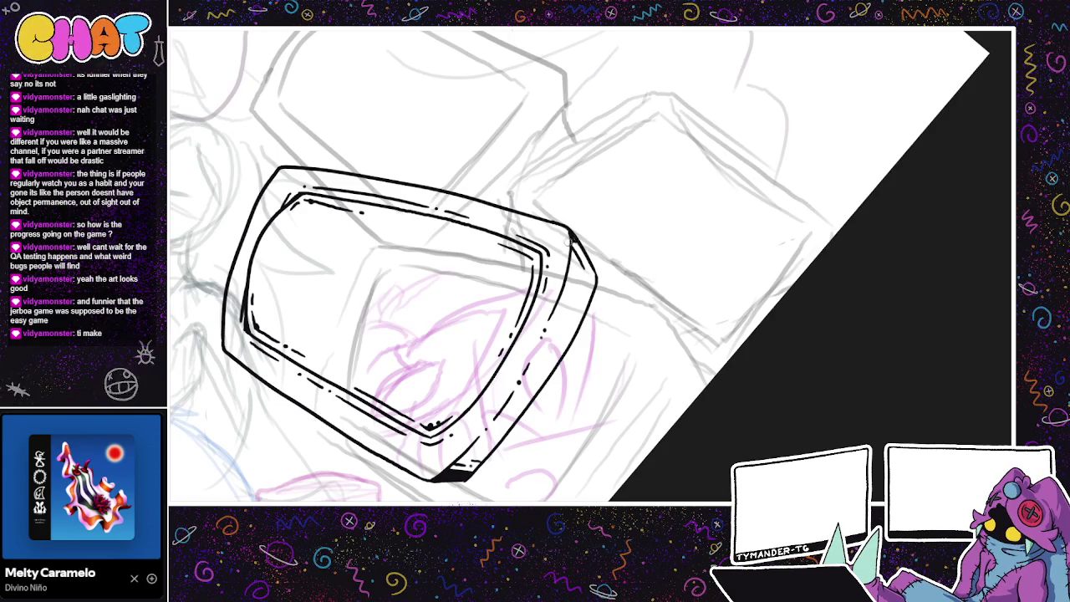
pyautogui.moveTo(559, 298); pyautogui.dragTo(575, 269)
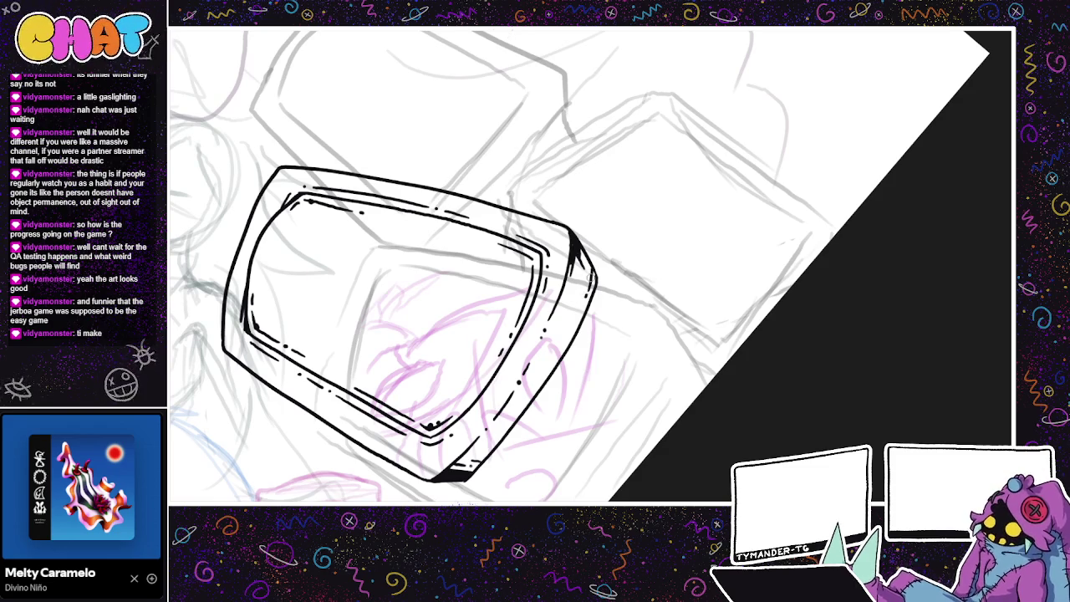
pyautogui.moveTo(598, 260); pyautogui.dragTo(618, 249)
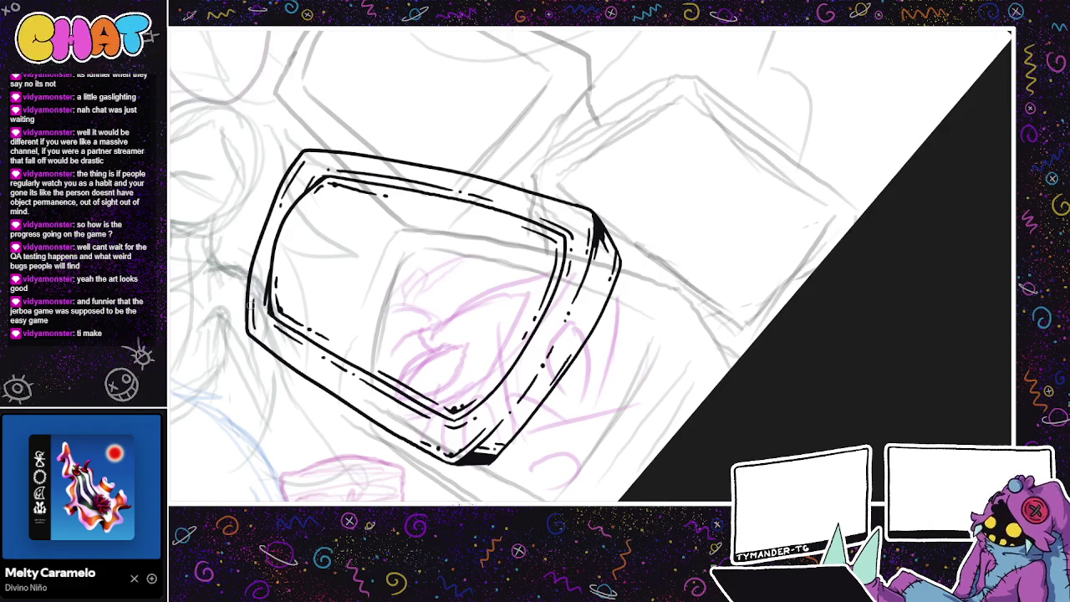
pyautogui.moveTo(254, 328); pyautogui.dragTo(261, 288)
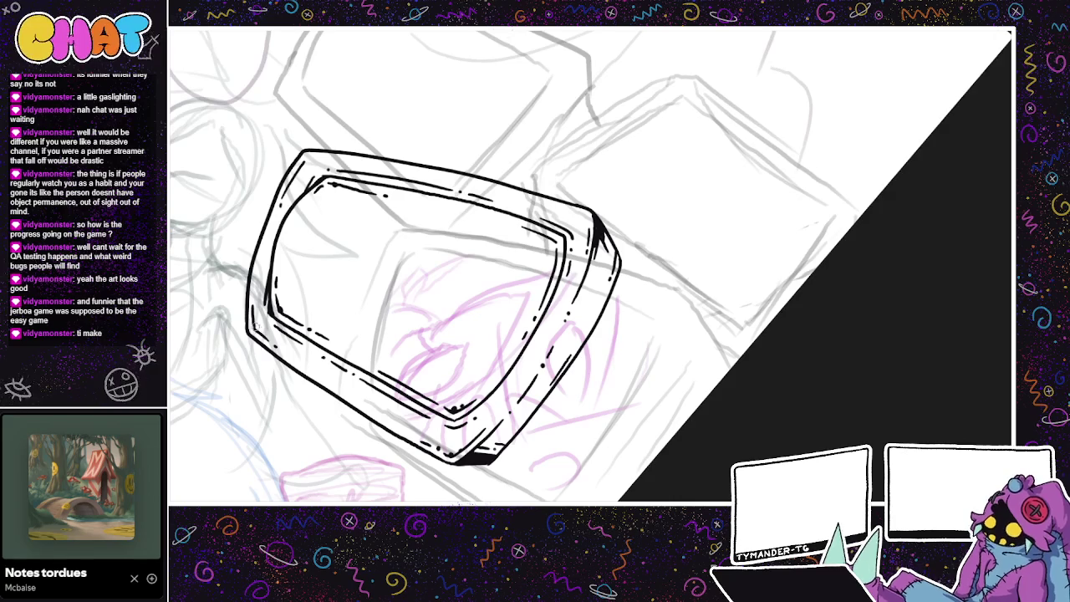
pyautogui.moveTo(679, 396); pyautogui.dragTo(656, 366)
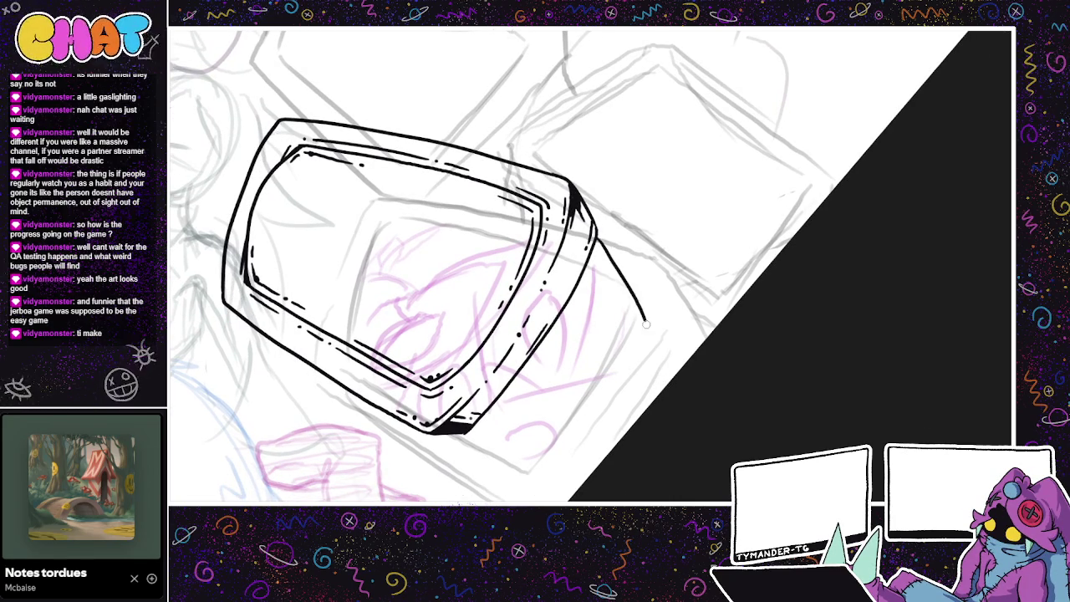
# - Outline the back housing's right side and bottom edge, erasing the overshoot past the curve
pyautogui.moveTo(595, 243); pyautogui.dragTo(652, 326)
pyautogui.moveTo(475, 430); pyautogui.dragTo(576, 473)
pyautogui.hotkey('ctrl', 'z')
pyautogui.moveTo(465, 429); pyautogui.dragTo(557, 444)
pyautogui.hotkey('ctrl', 'z')
pyautogui.moveTo(466, 428)
pyautogui.mouseDown()
pyautogui.moveTo(550, 446)
pyautogui.moveTo(619, 378)
pyautogui.moveTo(645, 311)
pyautogui.mouseUp()
pyautogui.hotkey('ctrl', 'z')
pyautogui.moveTo(548, 445)
pyautogui.mouseDown()
pyautogui.moveTo(607, 405)
pyautogui.moveTo(646, 311)
pyautogui.mouseUp()
pyautogui.press('e')
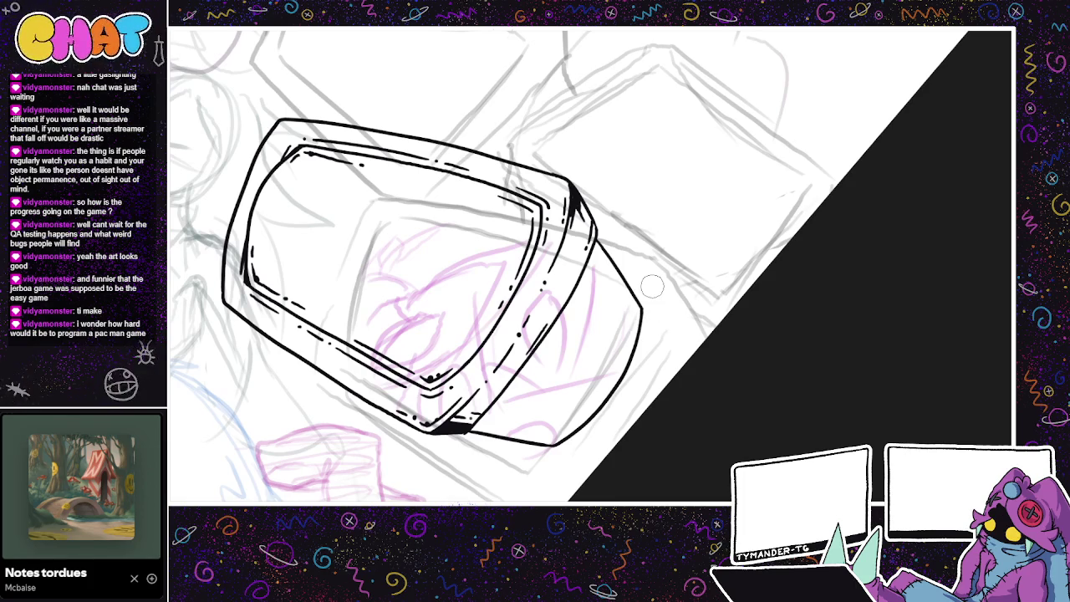
pyautogui.press('e')
# - Ink the housing's inner, bottom and curved right edges, then hide the sketch layer
pyautogui.moveTo(598, 244)
pyautogui.mouseDown()
pyautogui.moveTo(586, 297)
pyautogui.moveTo(503, 410)
pyautogui.mouseUp()
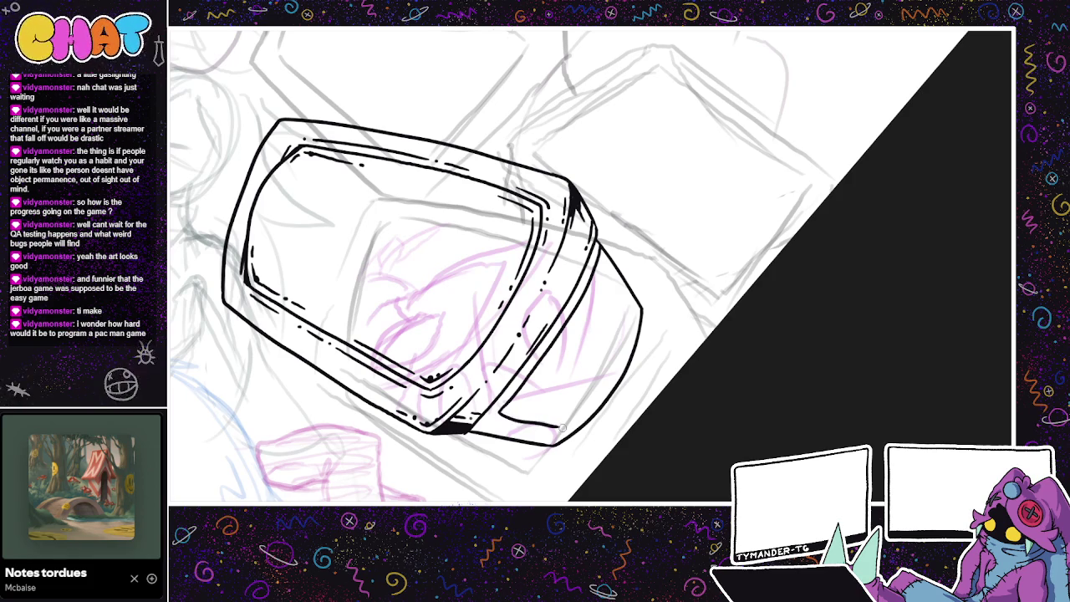
pyautogui.moveTo(500, 409); pyautogui.dragTo(558, 424)
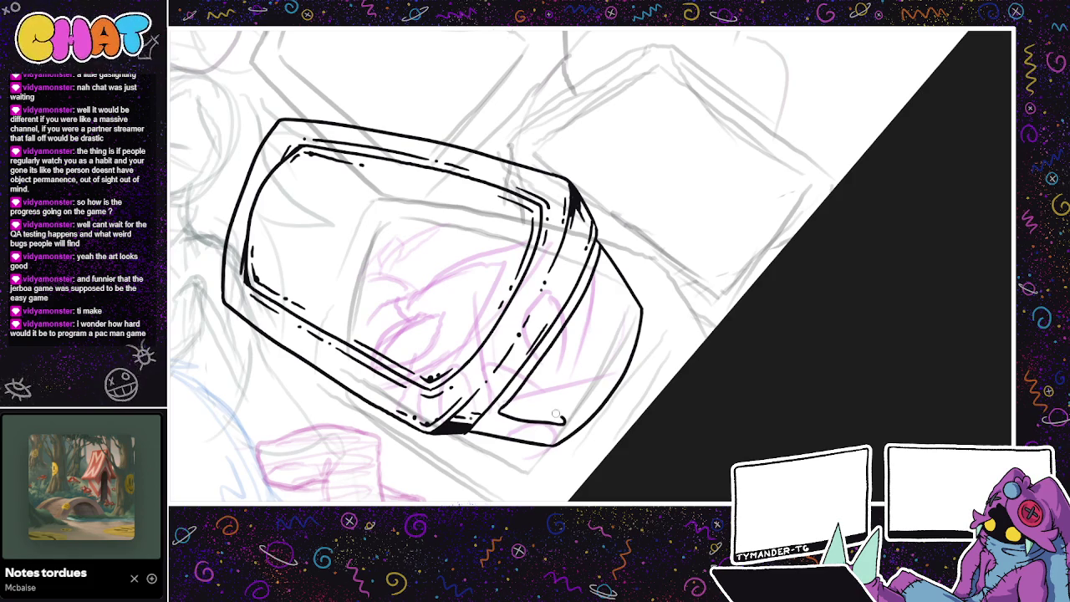
pyautogui.moveTo(550, 410)
pyautogui.mouseDown()
pyautogui.moveTo(585, 408)
pyautogui.moveTo(612, 370)
pyautogui.mouseUp()
pyautogui.moveTo(592, 405); pyautogui.dragTo(629, 345)
pyautogui.moveTo(610, 387); pyautogui.dragTo(602, 399)
pyautogui.moveTo(627, 366)
pyautogui.mouseDown()
pyautogui.moveTo(632, 318)
pyautogui.moveTo(619, 296)
pyautogui.moveTo(641, 311)
pyautogui.mouseUp()
pyautogui.hotkey('ctrl', 'z')
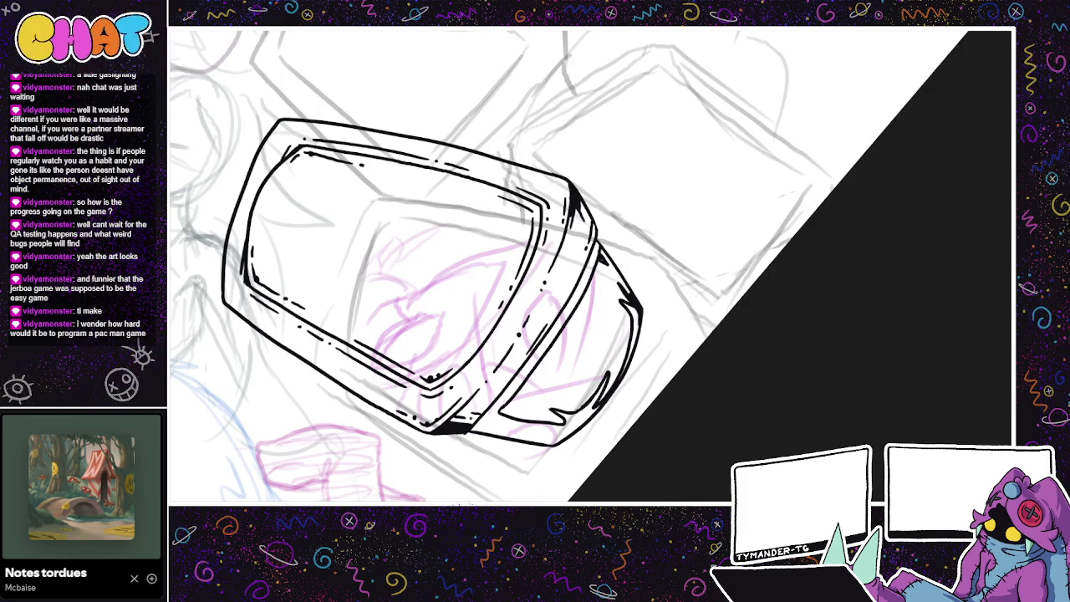
pyautogui.press('h')
pyautogui.moveTo(514, 387); pyautogui.dragTo(592, 368)
# - Fill the housing undersides solid black, leaving white highlight notches, and undo a stray mark
pyautogui.moveTo(533, 423)
pyautogui.mouseDown()
pyautogui.moveTo(536, 433)
pyautogui.moveTo(603, 397)
pyautogui.mouseUp()
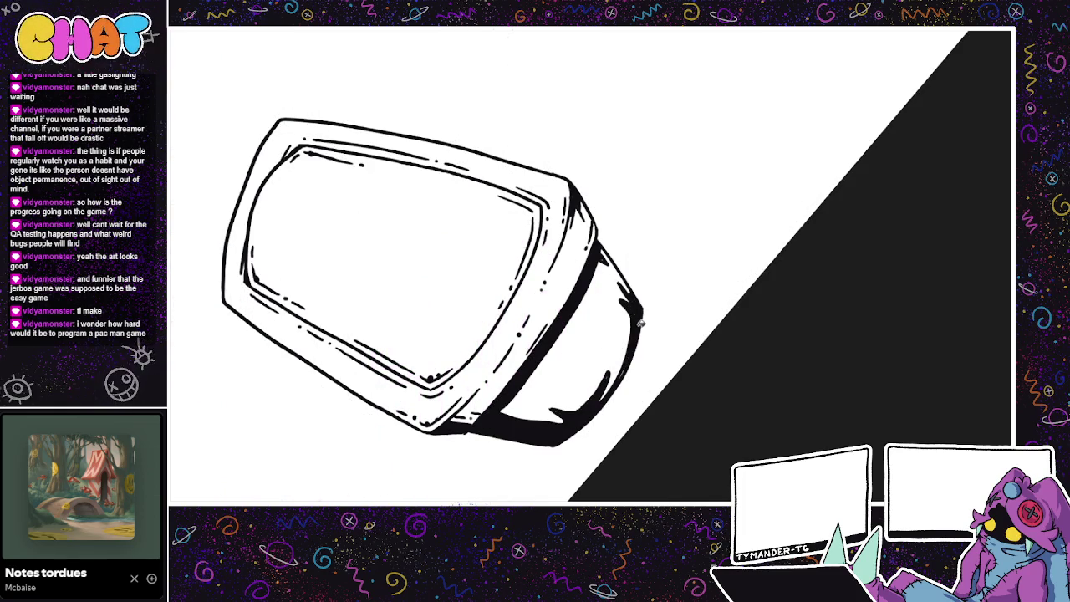
pyautogui.moveTo(717, 356); pyautogui.dragTo(732, 386)
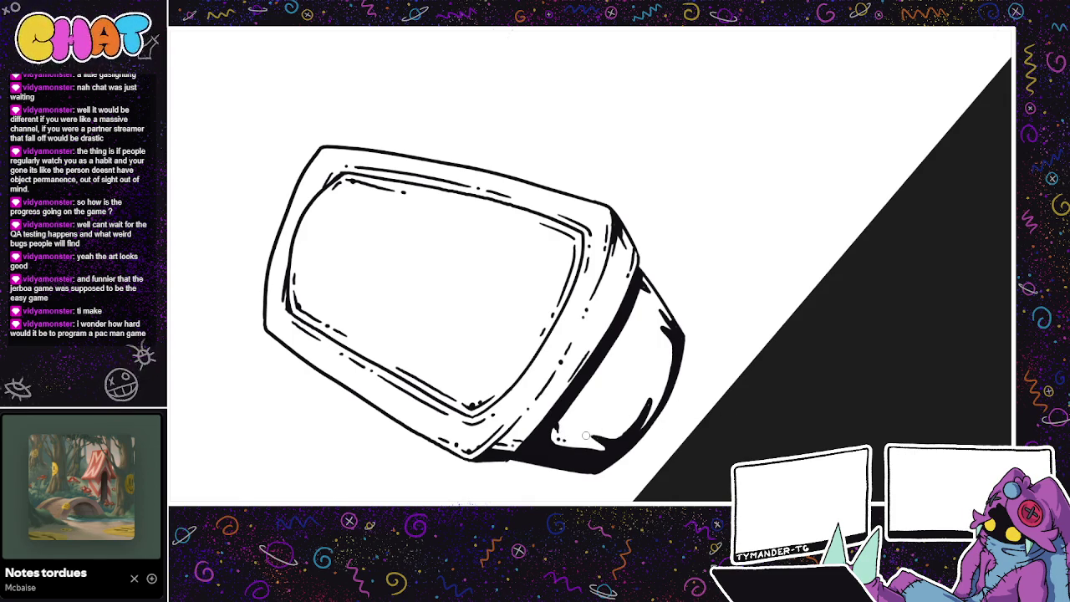
pyautogui.moveTo(621, 335)
pyautogui.mouseDown()
pyautogui.moveTo(624, 352)
pyautogui.moveTo(627, 326)
pyautogui.mouseUp()
pyautogui.hotkey('ctrl', 'z')
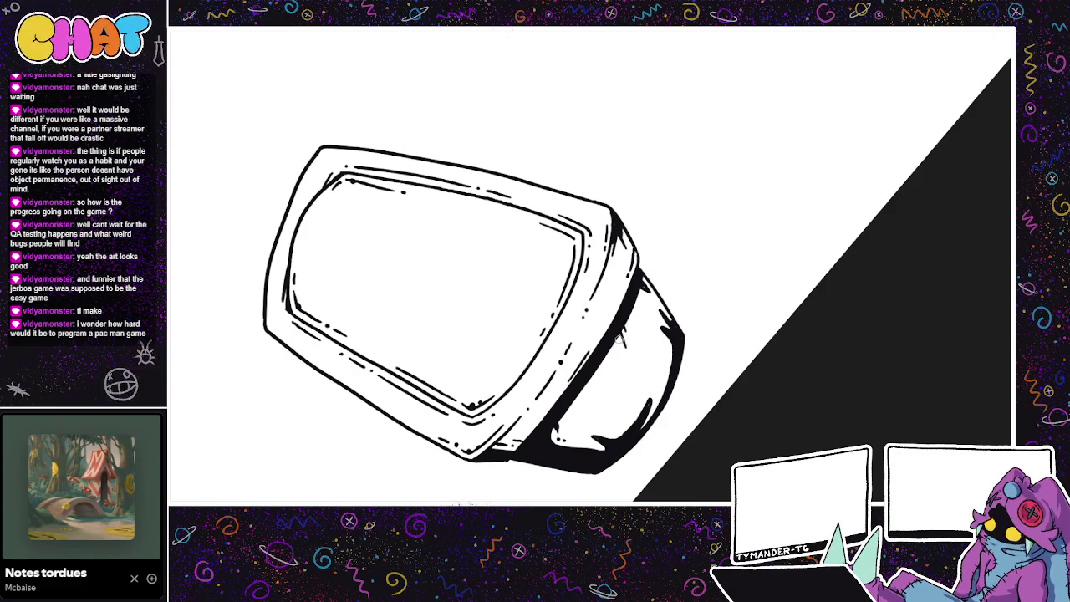